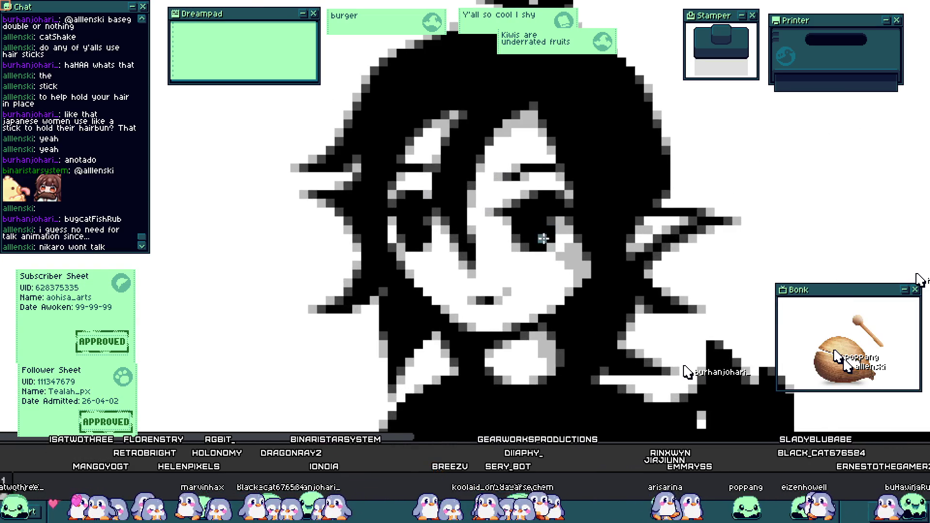
- Select the whole canvas, then deselect to clear the selection
scroll(499, 216, "up", 2)
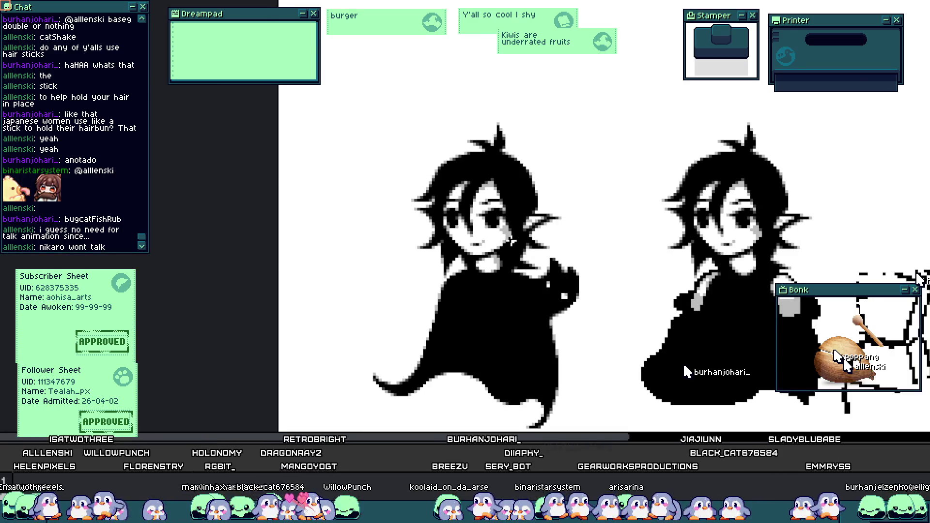
key("ctrl+a")
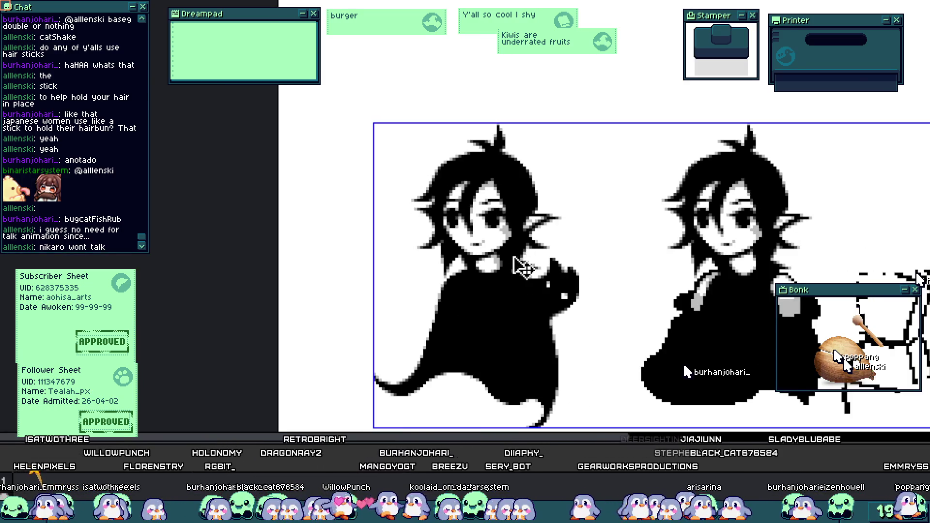
scroll(519, 219, "up", 4)
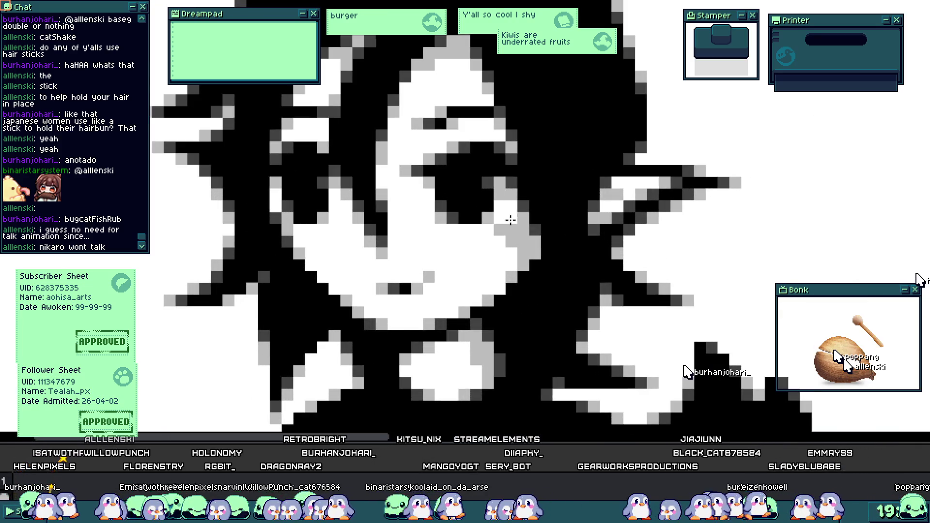
scroll(511, 220, "down", 4)
scroll(529, 253, "up", 2)
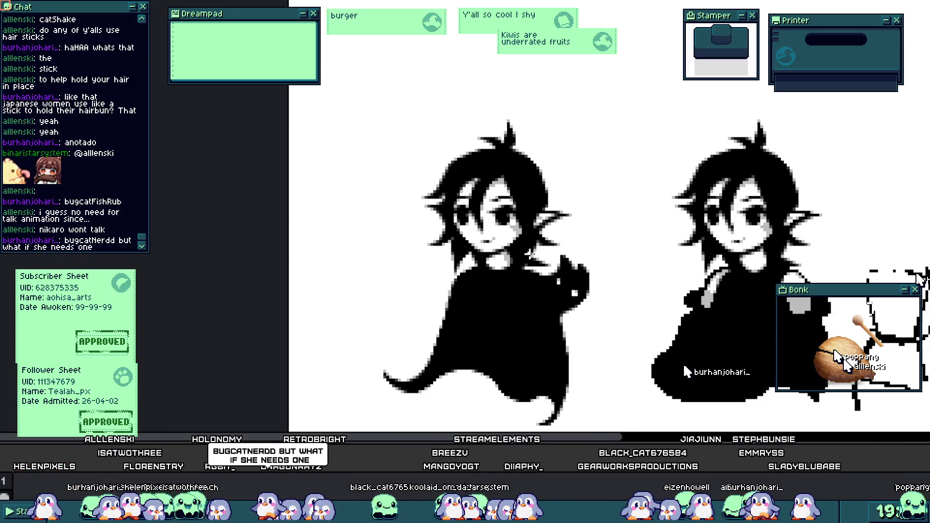
key("ctrl+d")
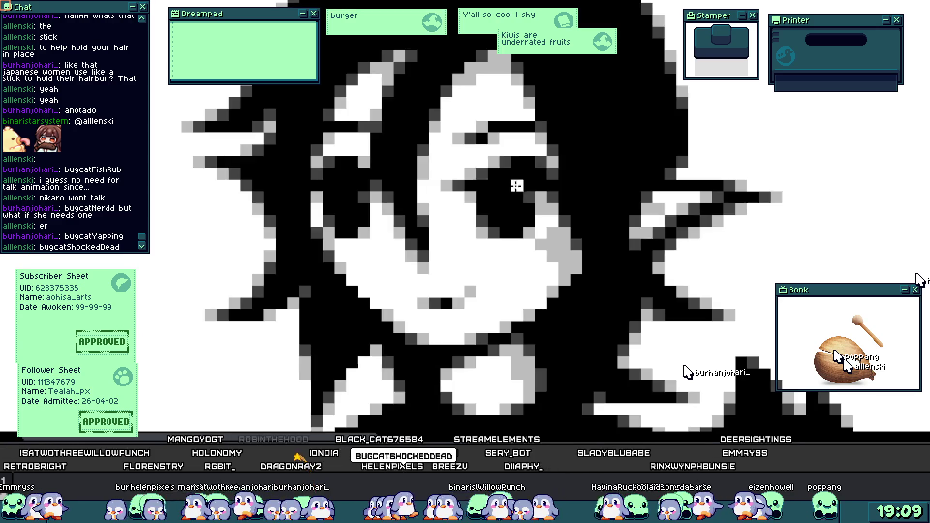
- Paint a white stroke across part of the girl's eye on the left drawing
scroll(504, 174, "up", 1)
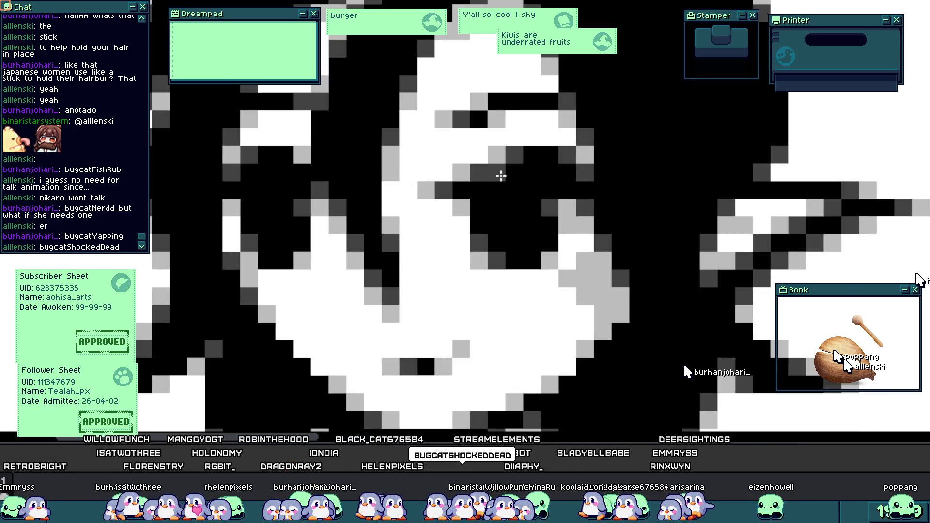
mouse_move(519, 150)
left_mouse_down()
mouse_move(494, 150)
mouse_move(572, 153)
left_mouse_up()
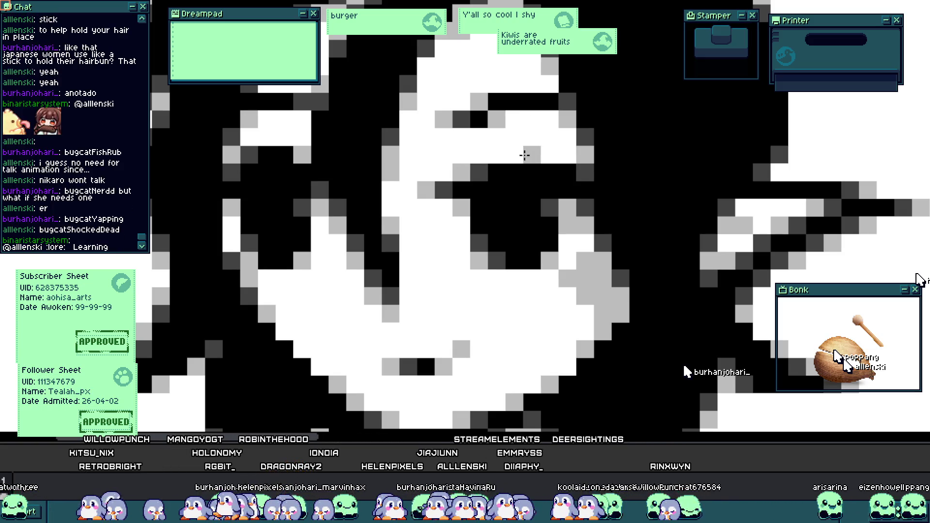
scroll(535, 157, "up", 1)
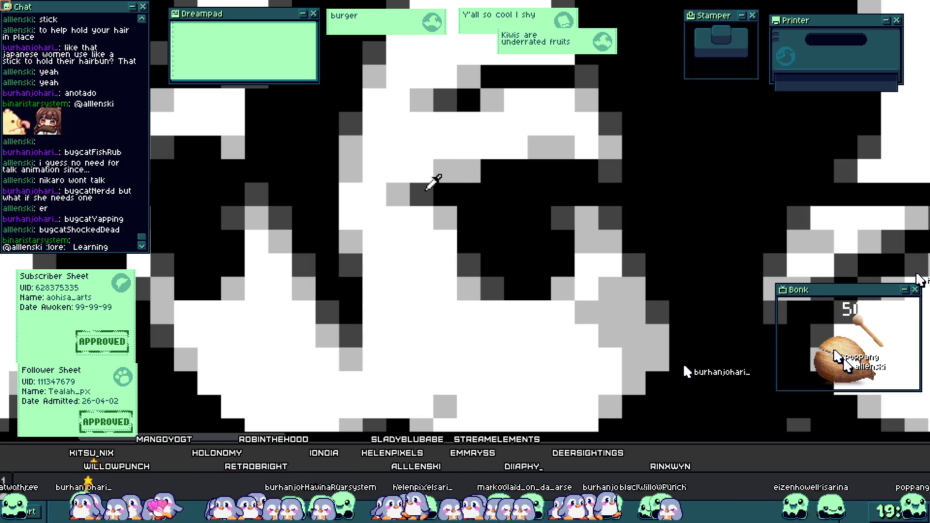
scroll(546, 217, "down", 5)
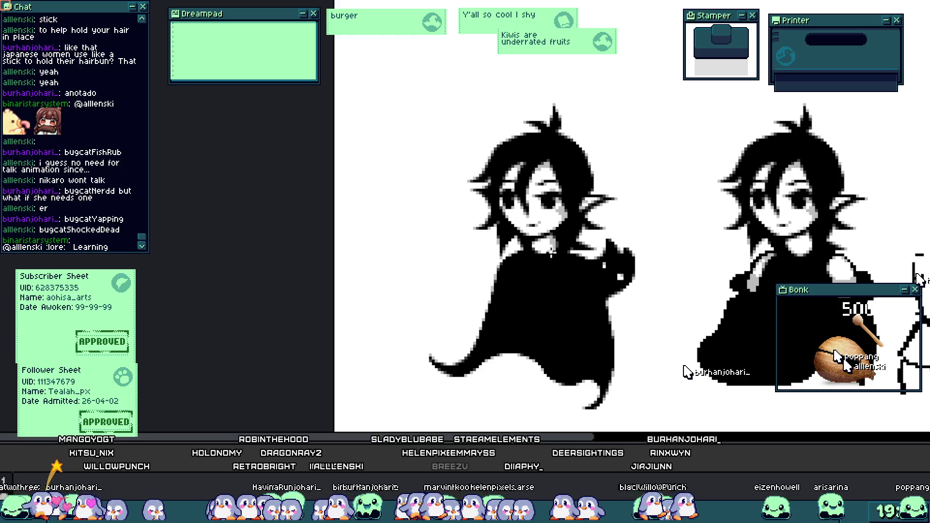
scroll(589, 221, "up", 4)
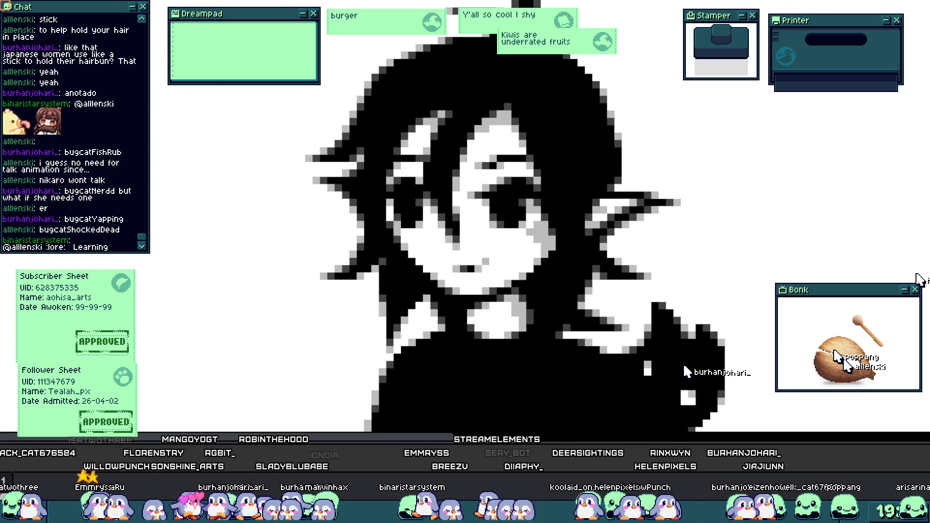
scroll(487, 216, "up", 3)
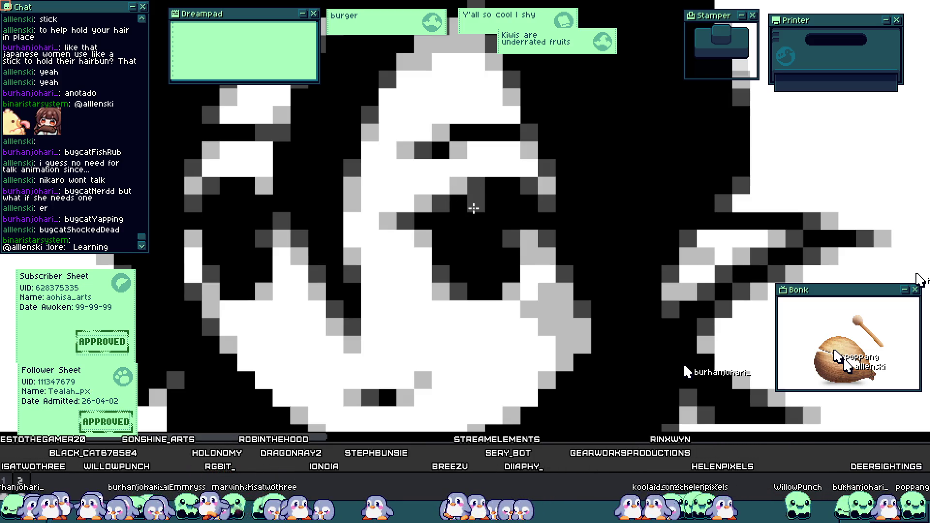
- Paint a white line and two black strokes across the eye
scroll(474, 208, "up", 1)
mouse_move(444, 192)
left_mouse_down()
mouse_move(415, 191)
mouse_move(557, 172)
mouse_move(587, 193)
mouse_move(566, 197)
left_mouse_up()
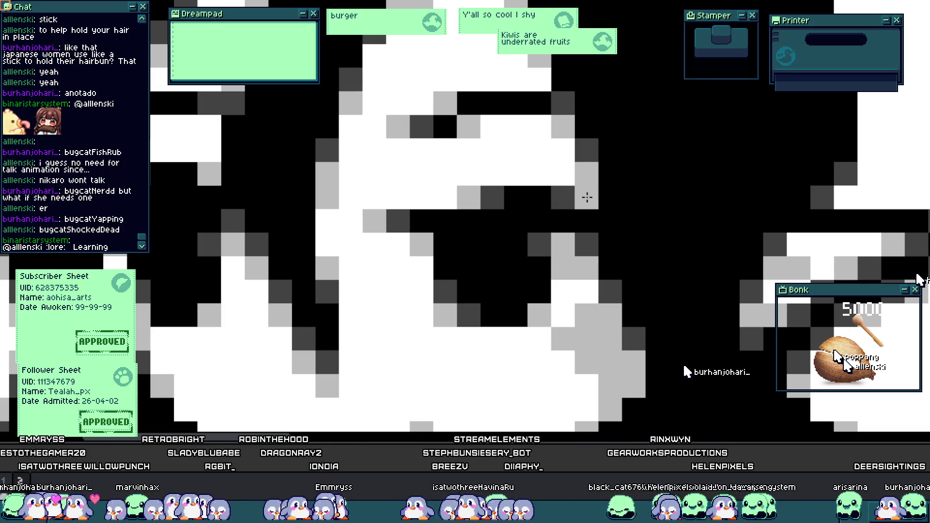
scroll(517, 175, "down", 5)
scroll(527, 264, "up", 4)
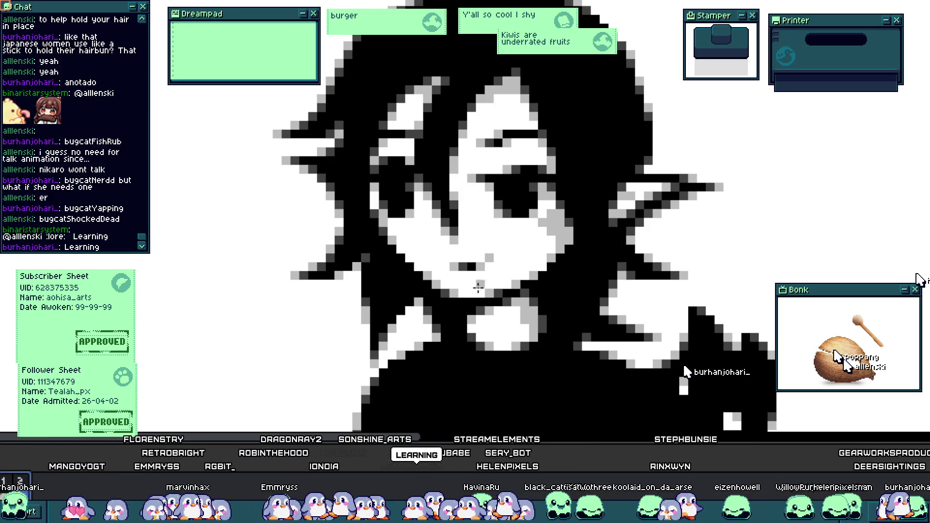
scroll(514, 204, "up", 2)
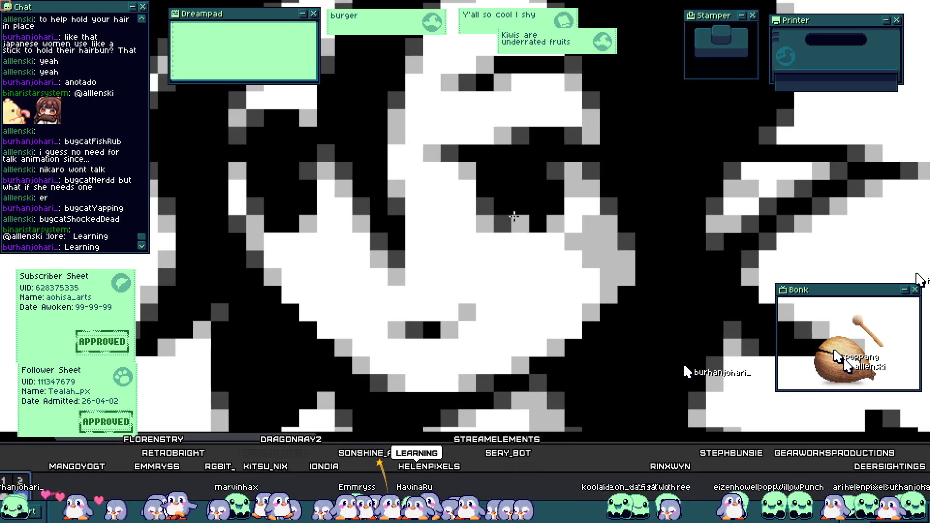
scroll(504, 202, "up", 2)
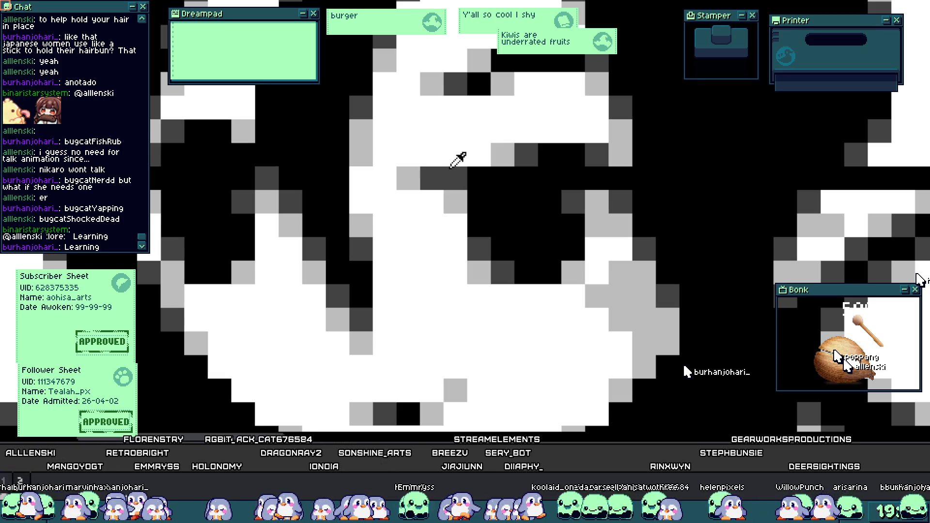
scroll(451, 152, "down", 5)
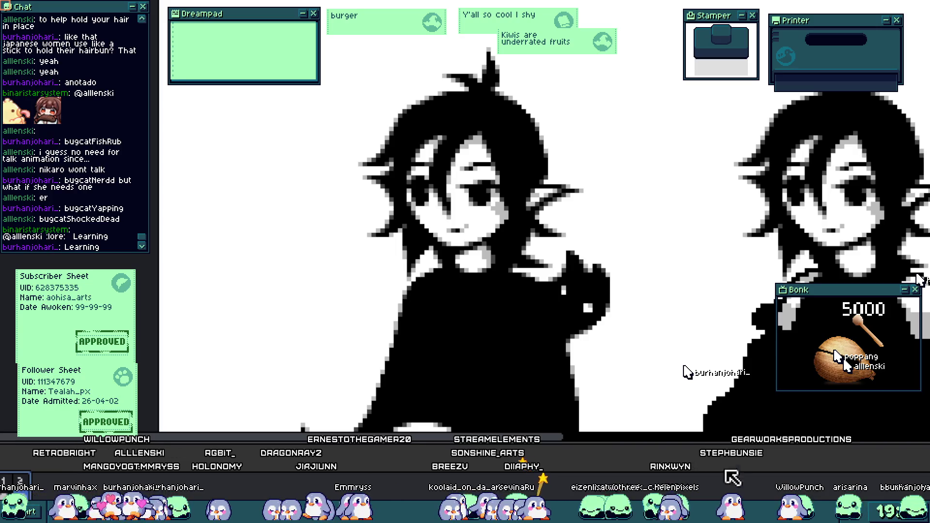
scroll(513, 272, "up", 5)
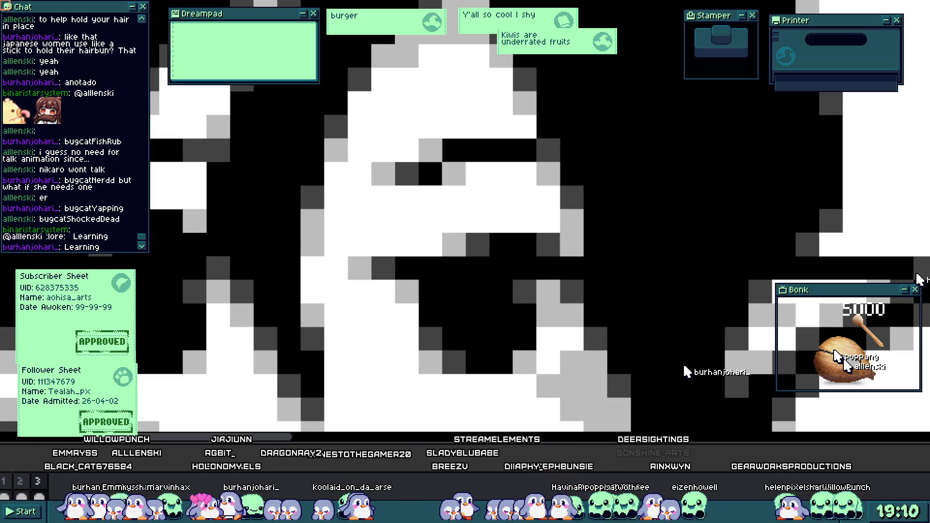
left_click_drag(459, 273, 536, 201)
mouse_move(465, 145)
left_mouse_down()
mouse_move(426, 189)
mouse_move(508, 245)
mouse_move(654, 243)
mouse_move(648, 173)
left_mouse_up()
- Select a block of eye pixels, nudge it, then undo the move
mouse_move(687, 135)
left_mouse_down()
mouse_move(490, 168)
mouse_move(397, 261)
left_mouse_up()
mouse_move(679, 204)
left_mouse_down()
mouse_move(656, 251)
mouse_move(681, 189)
left_mouse_up()
key("ctrl+z")
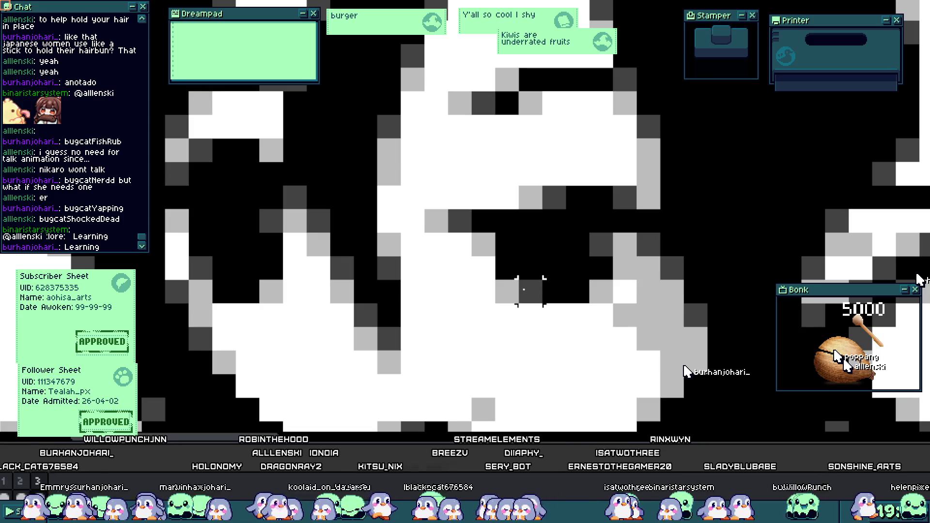
scroll(517, 291, "down", 5)
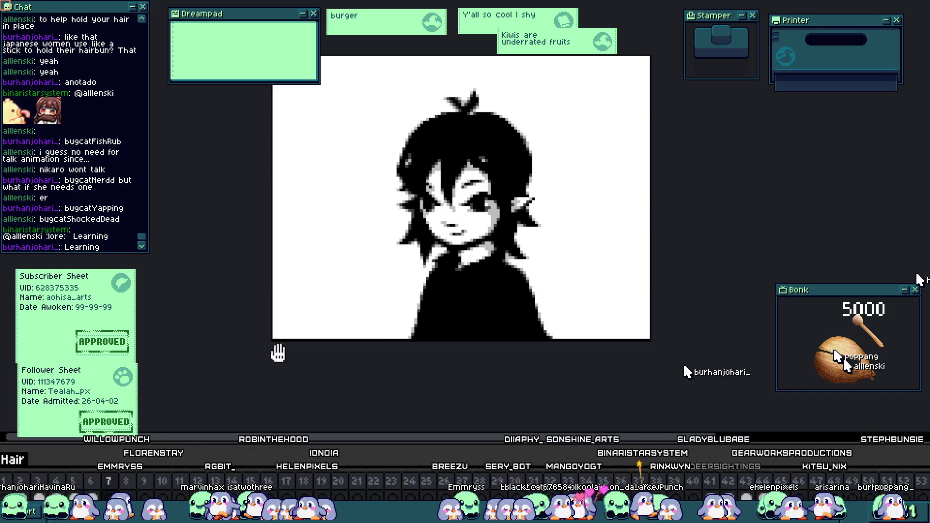
- Zoom out to see the whole avatar, then enlarge the view again
left_click_drag(409, 334, 386, 338)
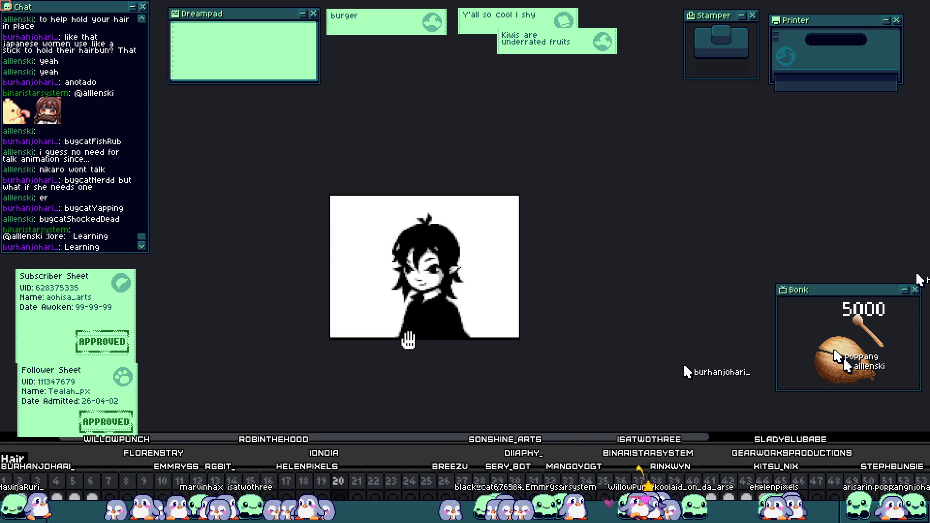
left_click(409, 340)
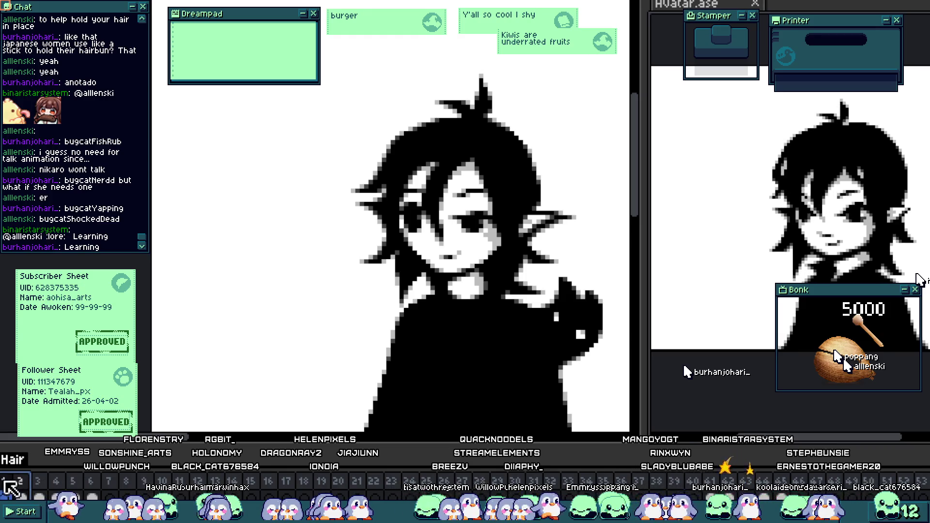
- Select frames 2 through 4, then switch to frame 3 alone and zoom in
mouse_move(20, 485)
left_mouse_down()
mouse_move(69, 490)
mouse_move(42, 487)
left_mouse_up()
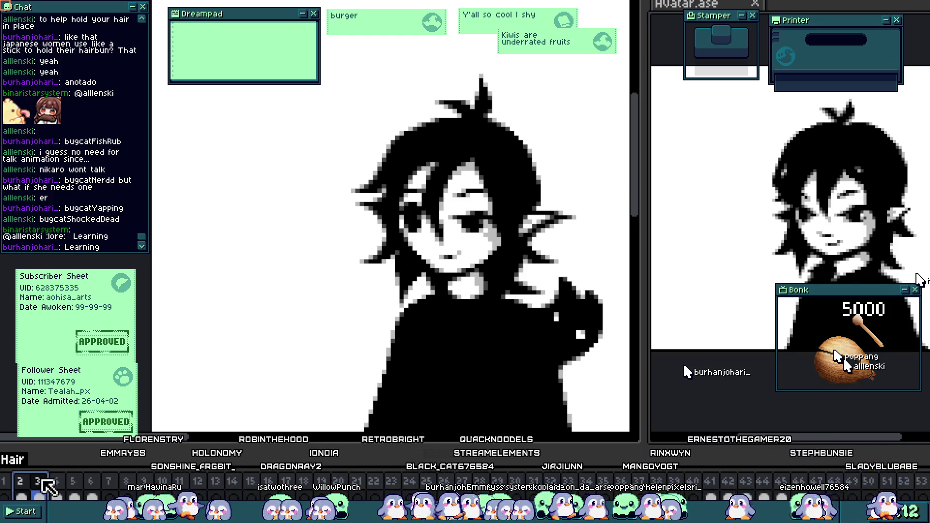
left_click_drag(46, 482, 59, 483)
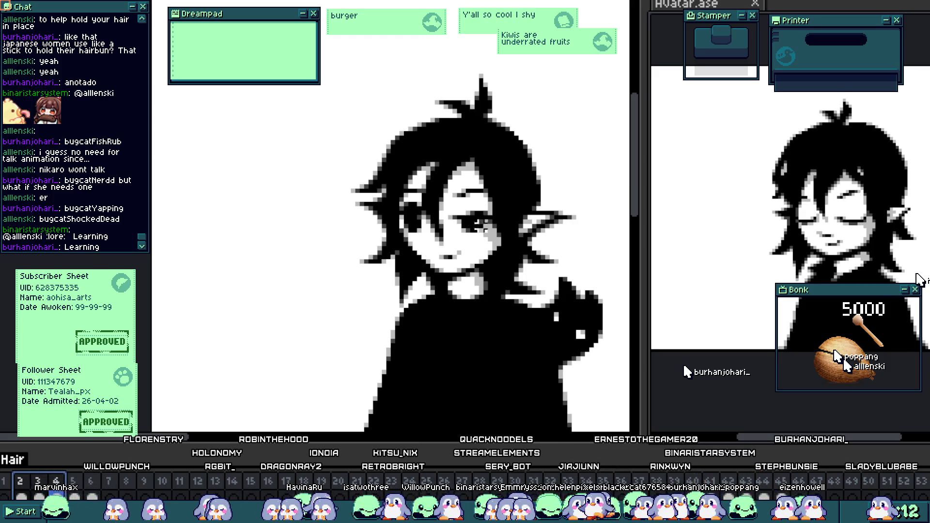
left_click_drag(503, 211, 446, 222)
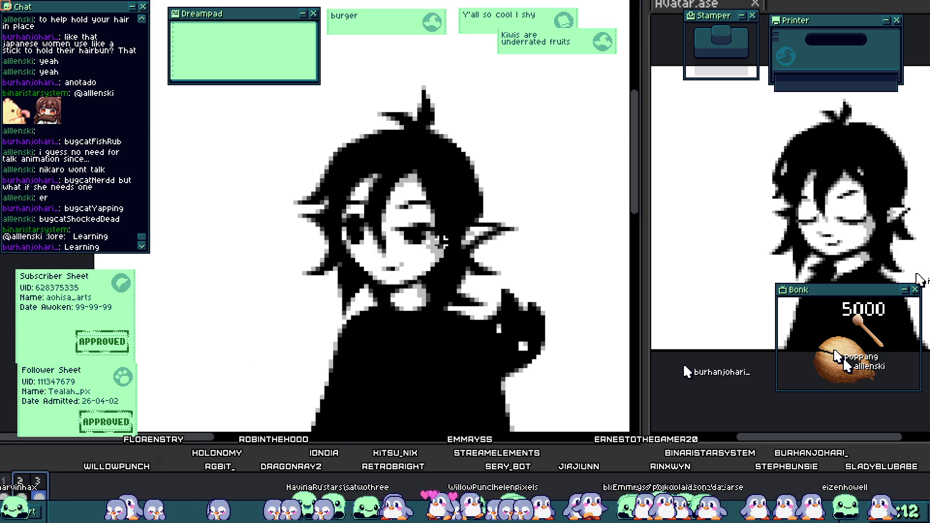
left_click(38, 482)
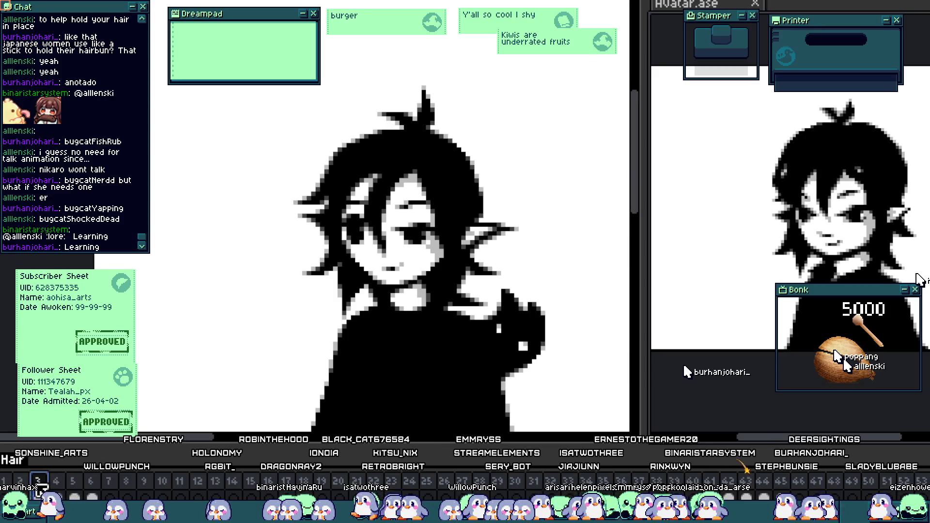
scroll(427, 236, "up", 3)
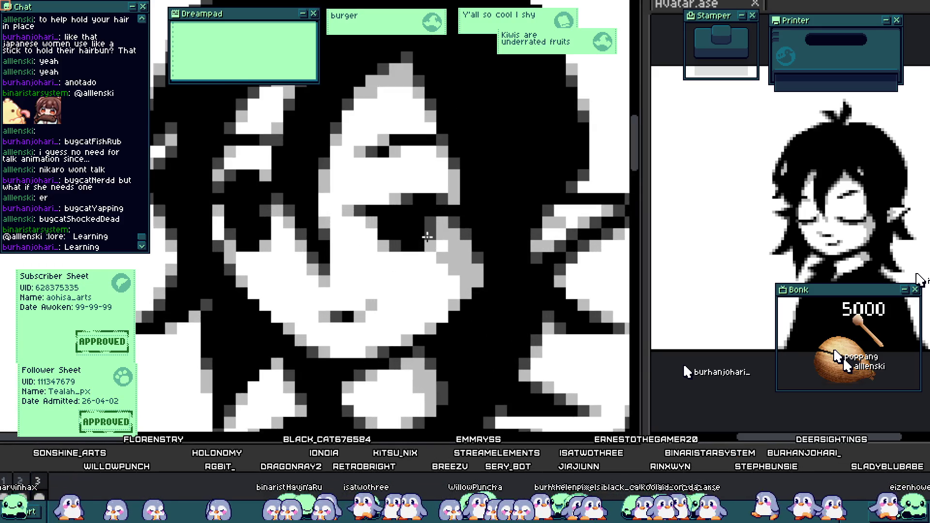
- Clear the eye's dark pixels to white and add black at the eye line's edge
scroll(428, 237, "up", 2)
mouse_move(378, 185)
left_mouse_down()
mouse_move(380, 208)
mouse_move(448, 191)
mouse_move(450, 201)
mouse_move(428, 210)
mouse_move(483, 211)
left_mouse_up()
key("x")
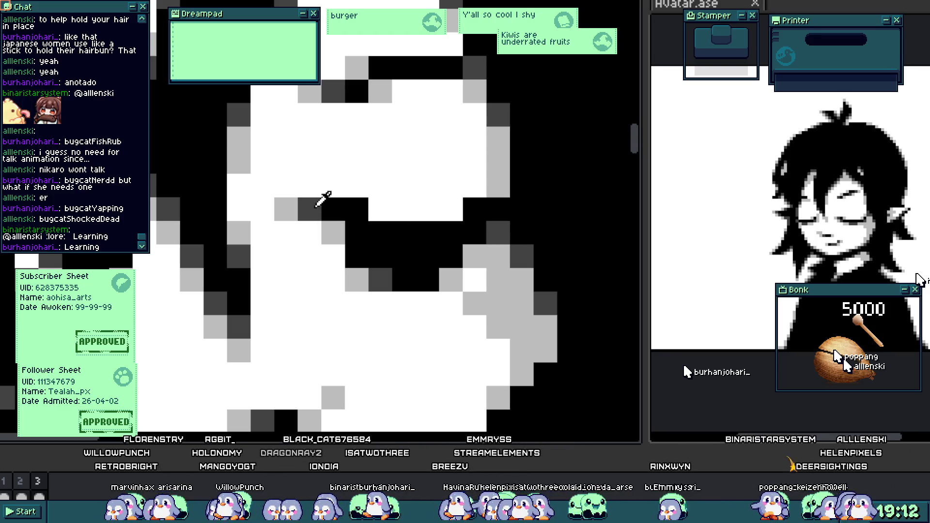
left_click(331, 234)
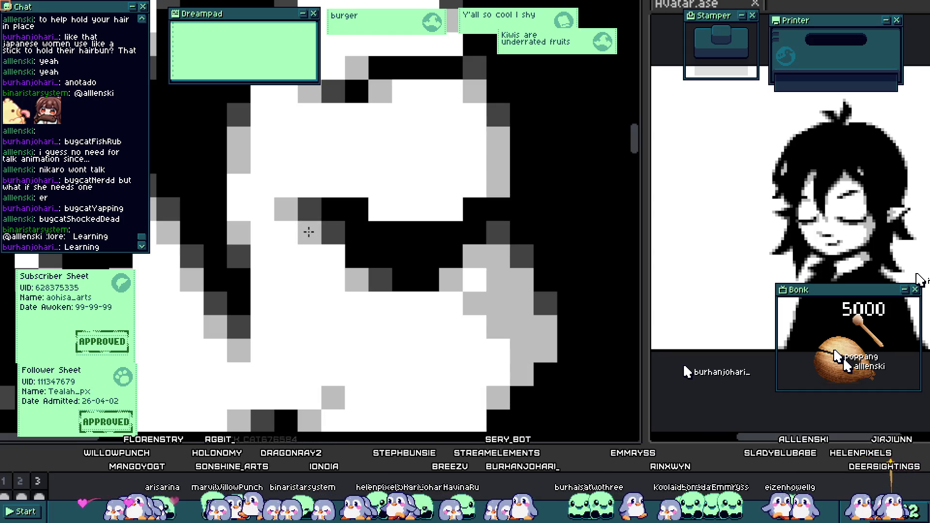
mouse_move(330, 271)
left_mouse_down()
mouse_move(457, 264)
mouse_move(338, 286)
left_mouse_up()
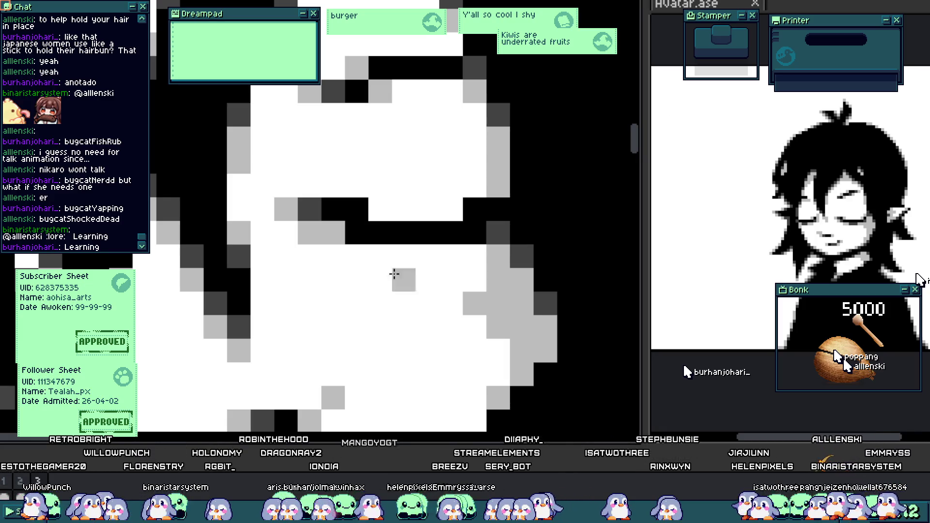
scroll(333, 245, "up", 2)
- Shade beneath the eyelid with light and dark grey and add a new black lid stroke
left_click_drag(351, 260, 495, 257)
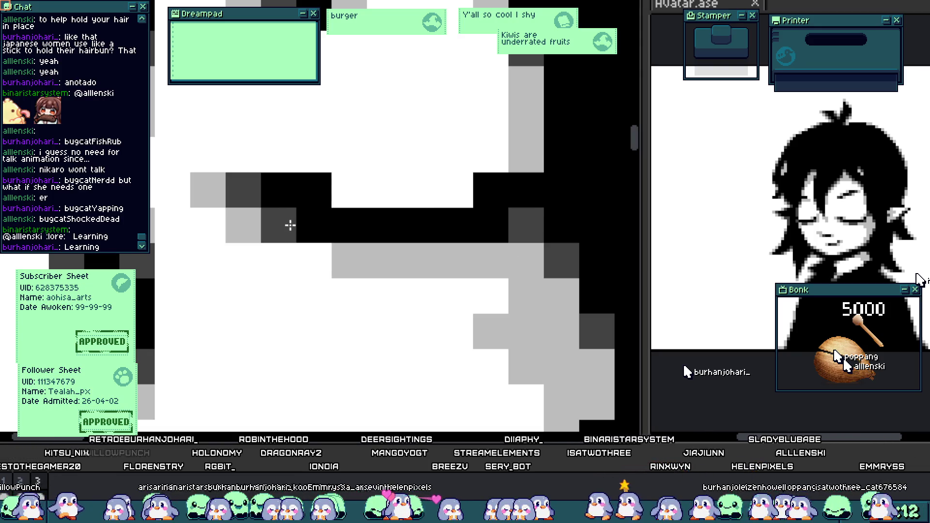
left_click(317, 224)
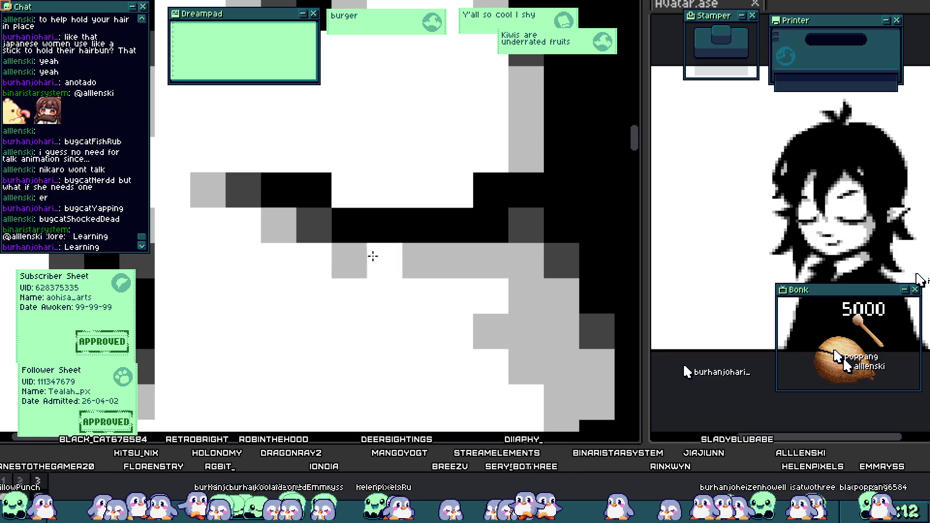
scroll(490, 198, "down", 5)
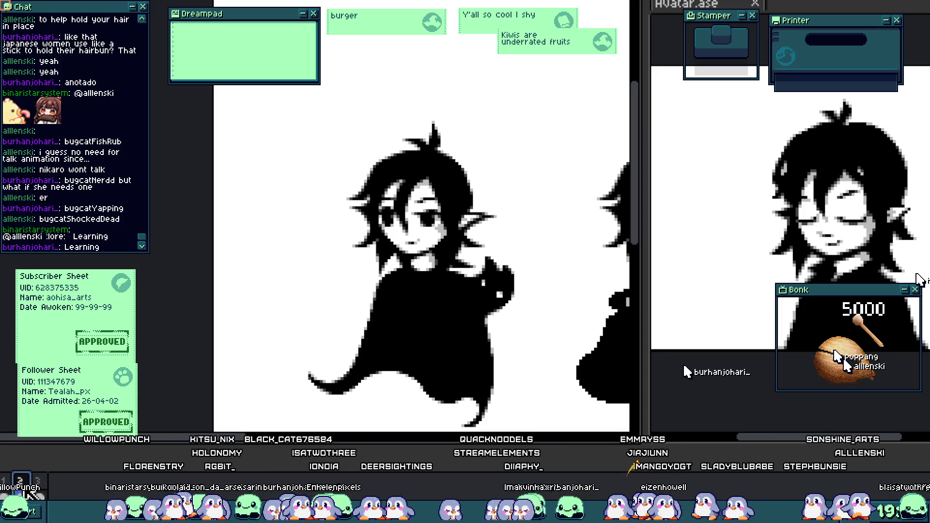
scroll(455, 248, "up", 5)
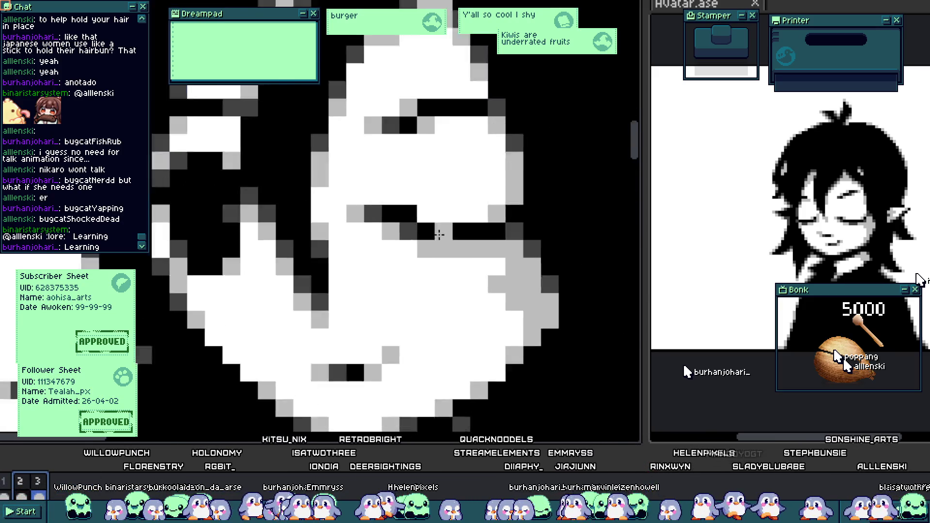
left_click(454, 247)
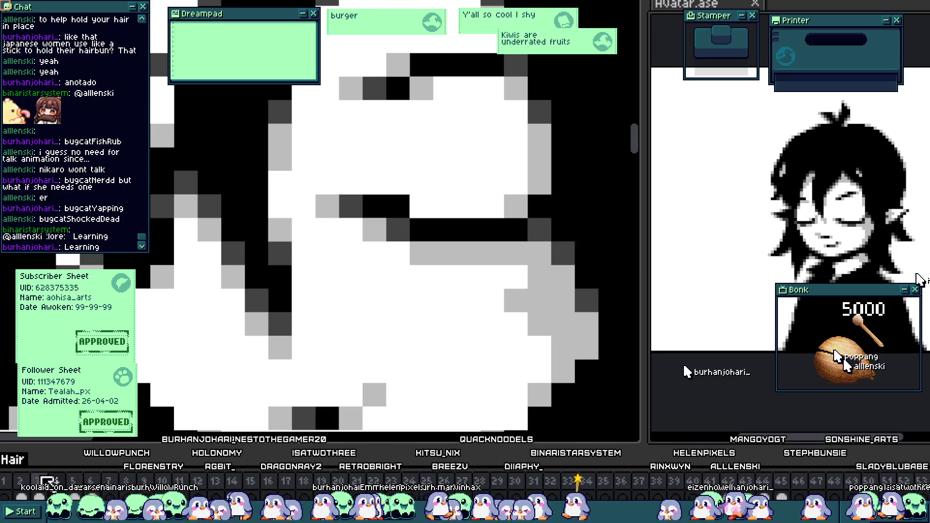
mouse_move(397, 206)
left_mouse_down()
mouse_move(280, 182)
mouse_move(402, 301)
mouse_move(439, 291)
mouse_move(445, 272)
mouse_move(446, 209)
mouse_move(407, 183)
mouse_move(407, 233)
left_mouse_up()
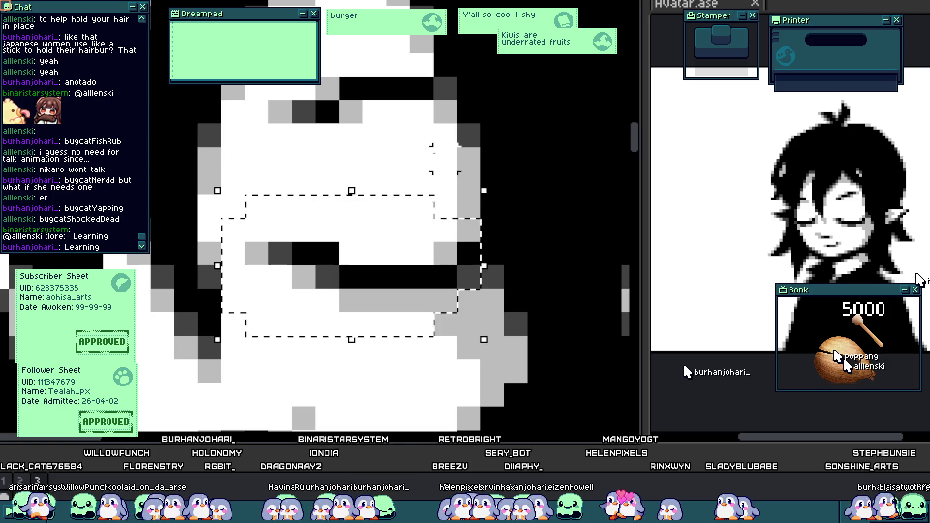
key("ctrl+d")
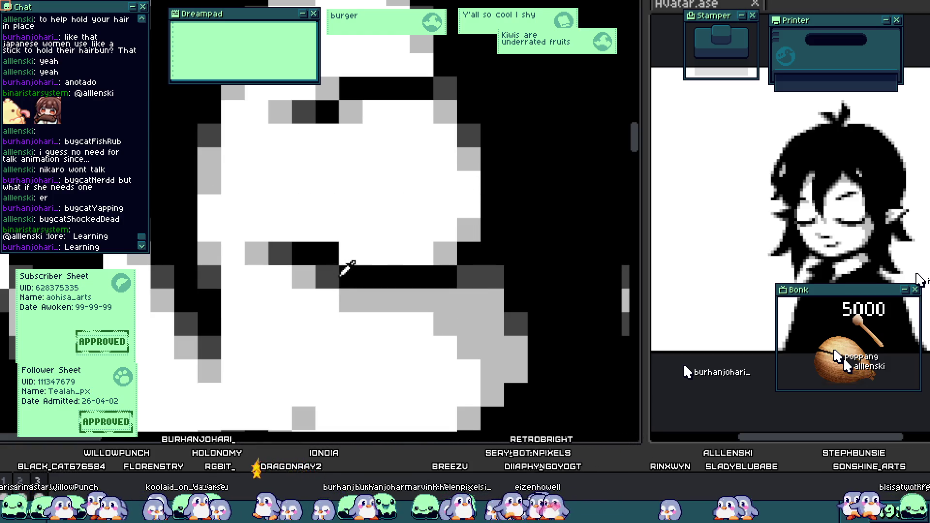
left_click(351, 253)
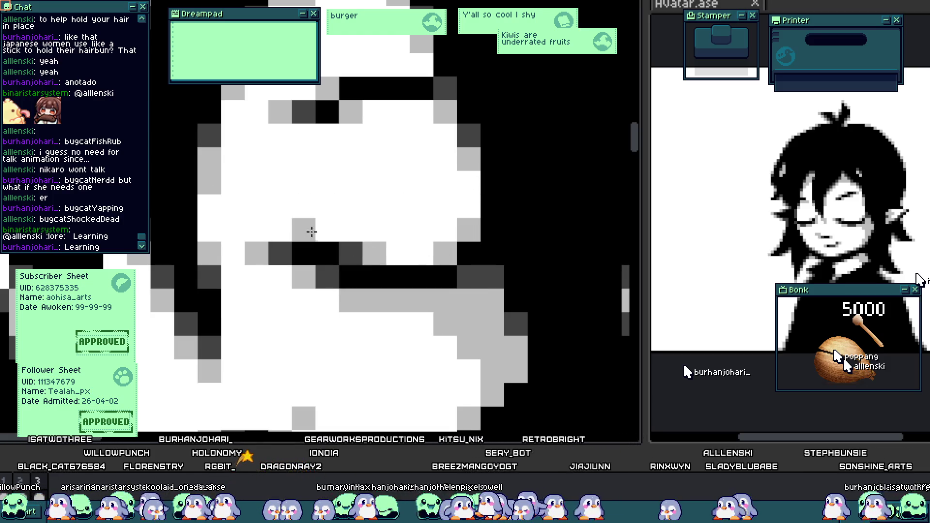
scroll(312, 232, "down", 5)
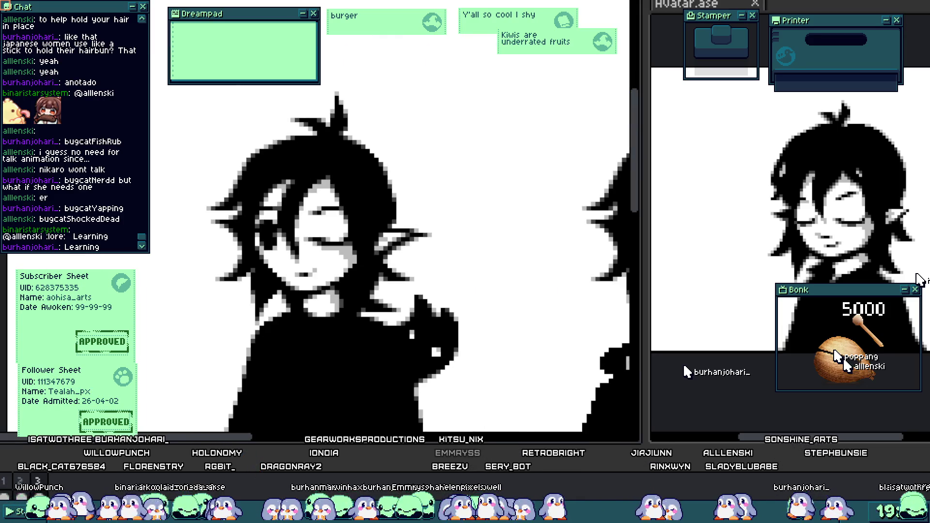
- Redraw the closed lid as a single black pixel row with black pixels beneath it
scroll(334, 217, "up", 5)
left_click_drag(282, 223, 419, 216)
mouse_move(257, 189)
left_mouse_down()
mouse_move(380, 189)
mouse_move(355, 235)
left_mouse_up()
left_click(355, 235)
key("x")
left_click_drag(429, 255, 403, 251)
scroll(395, 295, "down", 8)
scroll(388, 308, "up", 3)
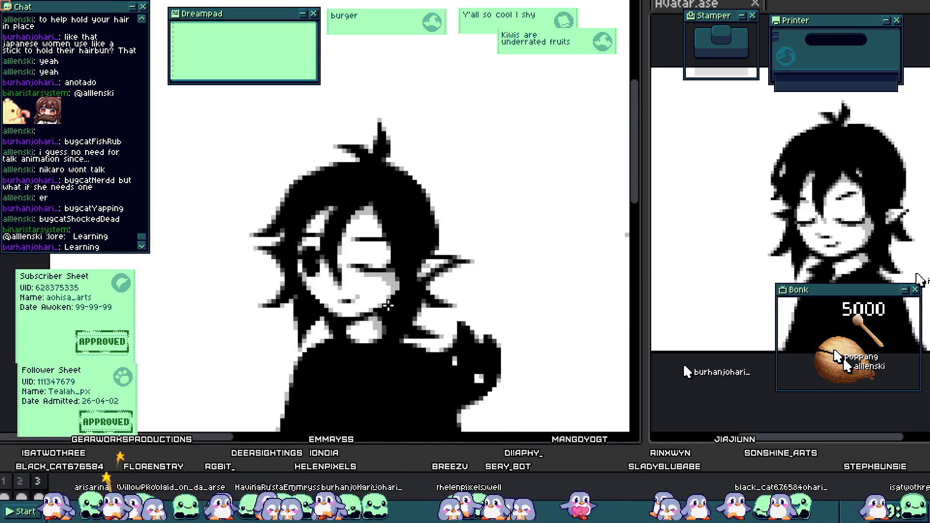
scroll(392, 251, "up", 3)
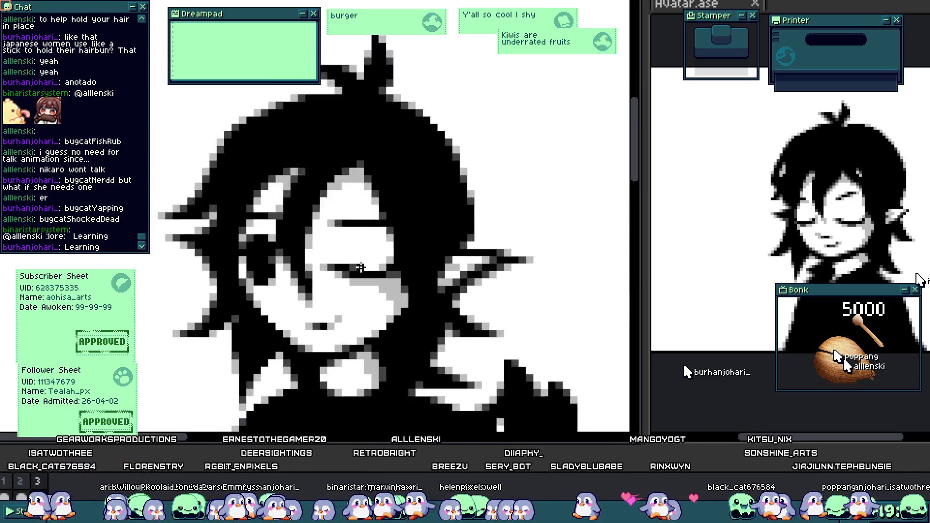
mouse_move(383, 261)
left_mouse_down()
mouse_move(339, 263)
mouse_move(363, 266)
mouse_move(341, 272)
left_mouse_up()
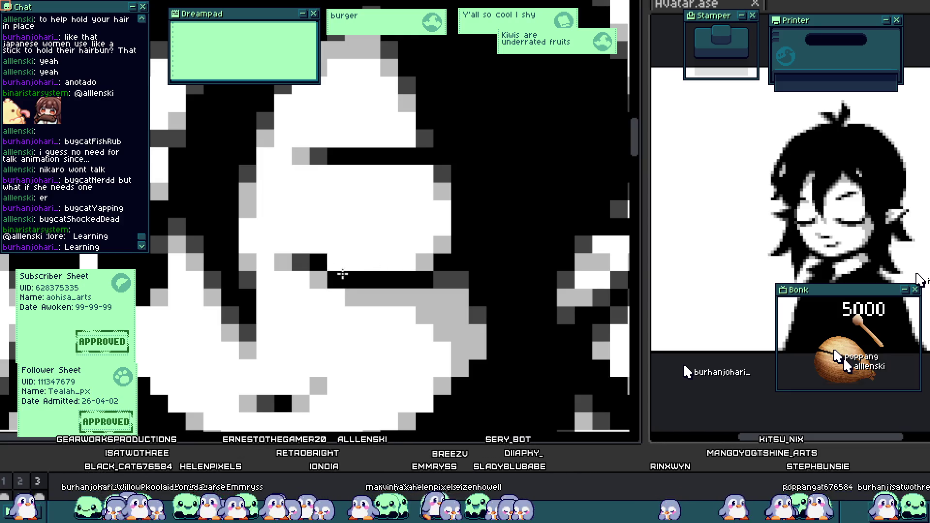
scroll(341, 272, "down", 4)
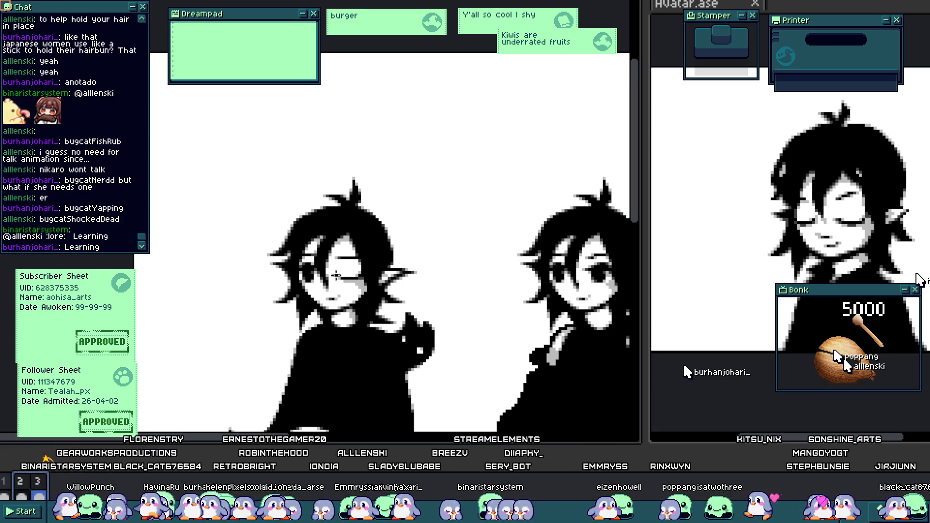
- Darken pixels at the eyelid's outer end so it curves upward, lightening a few greys
scroll(336, 275, "up", 5)
scroll(409, 276, "down", 3)
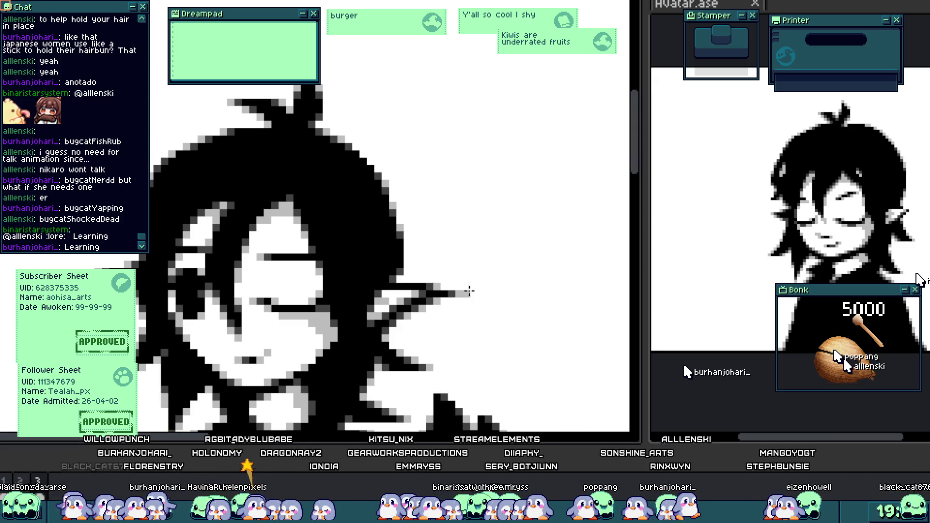
scroll(374, 302, "up", 1)
scroll(359, 291, "up", 3)
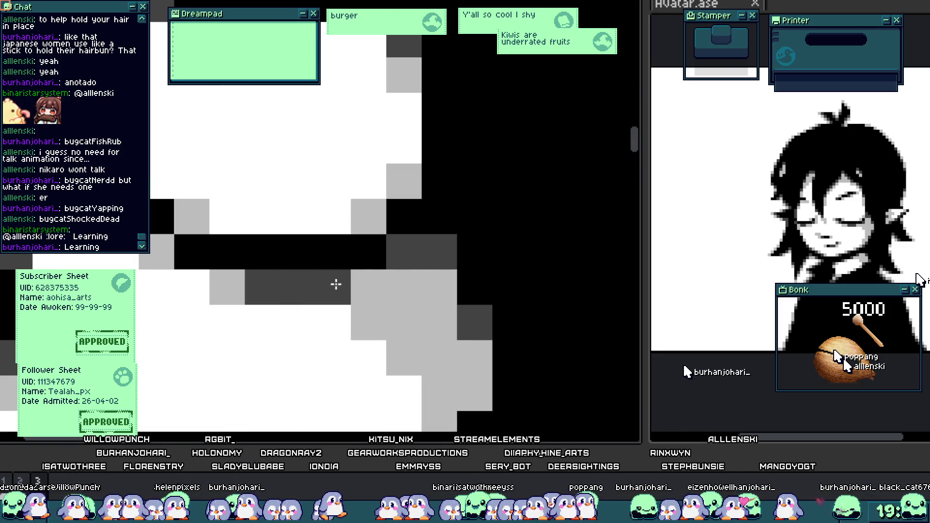
scroll(368, 291, "down", 5)
scroll(387, 307, "up", 3)
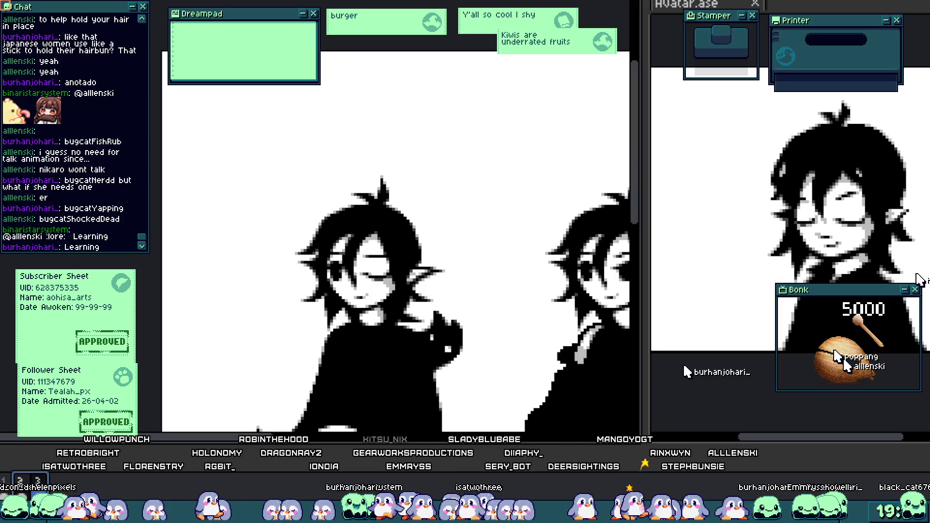
scroll(414, 221, "up", 3)
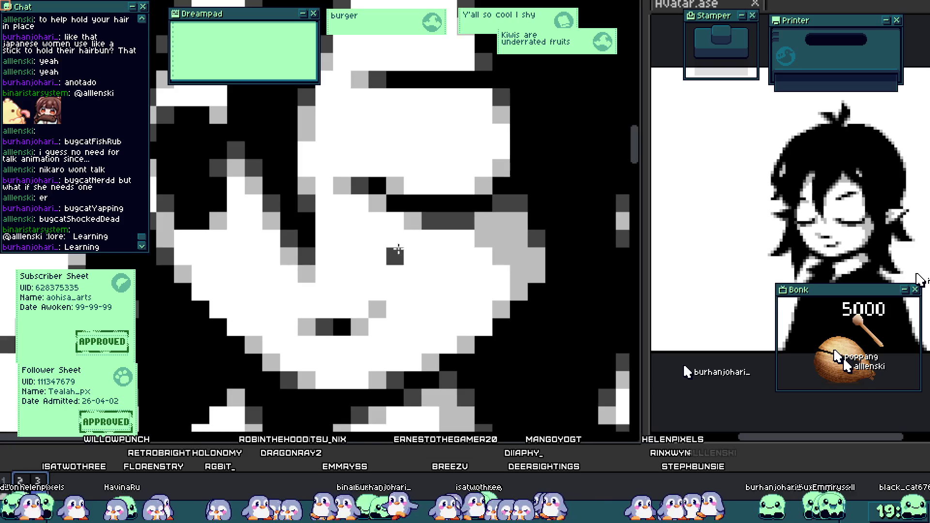
left_click(387, 224)
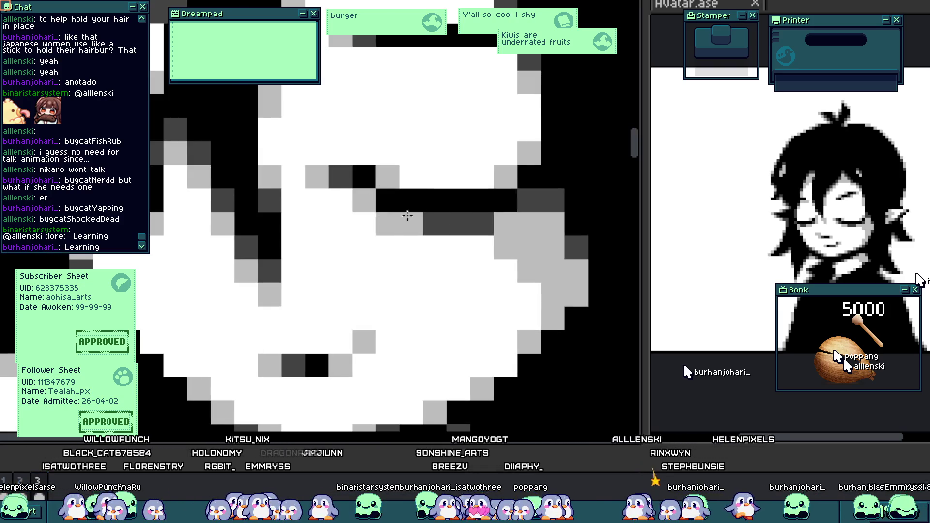
left_click(483, 224)
left_click(515, 191)
left_click(505, 178)
left_click(530, 197)
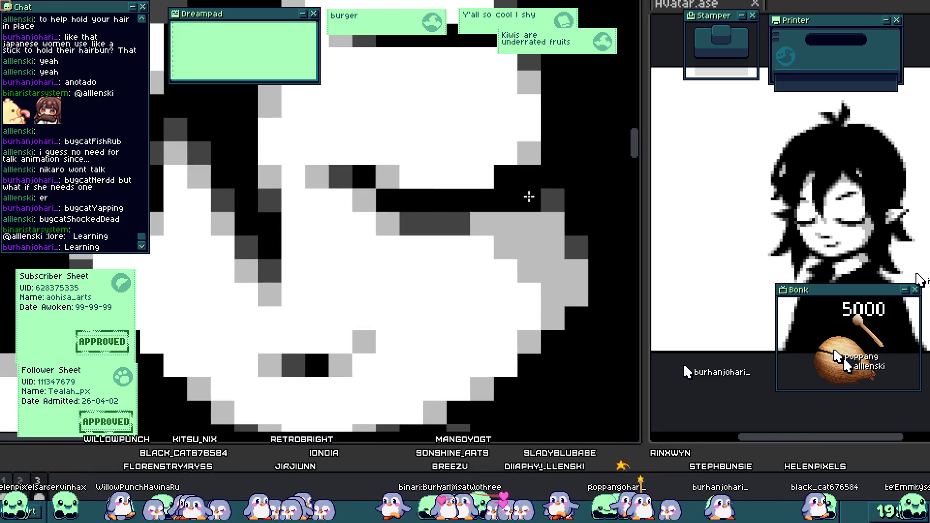
left_click(480, 179)
left_click(511, 206)
left_click(532, 202)
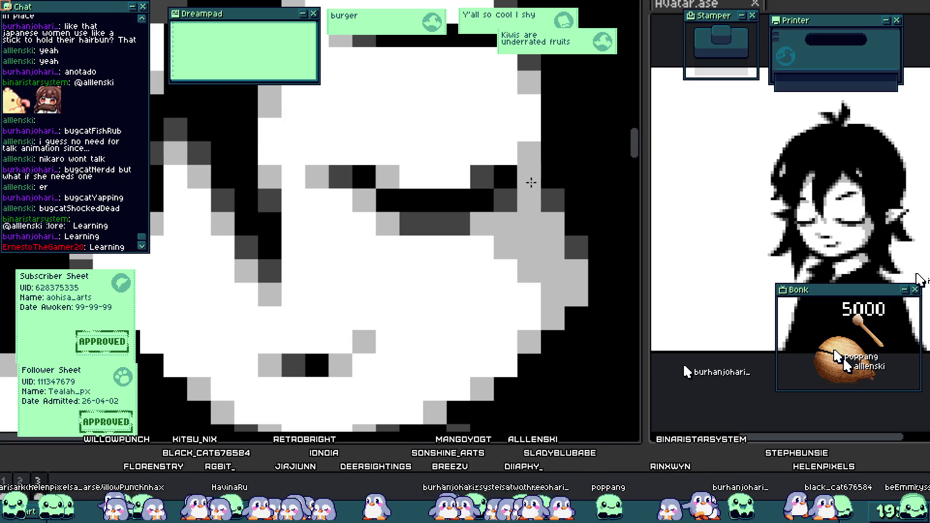
left_click(533, 177)
left_click(544, 200)
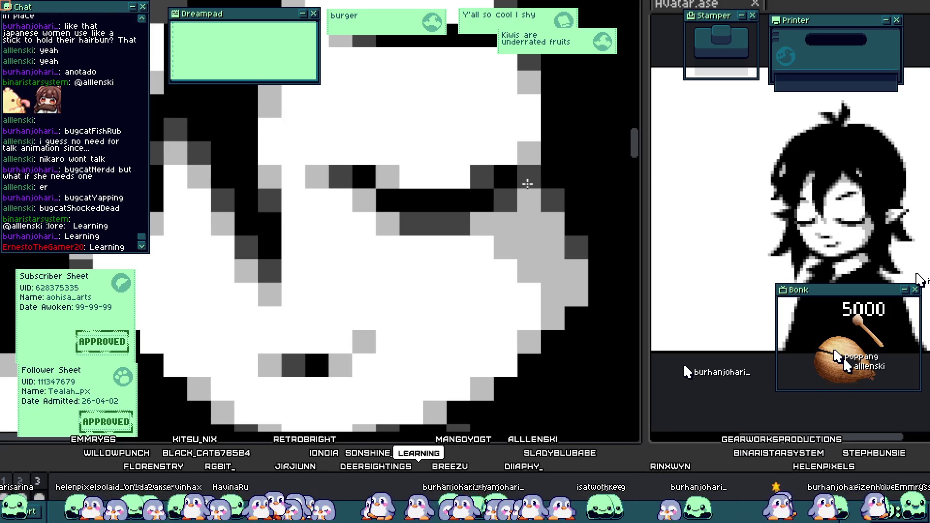
- Darken a few more pixels along and above the closed eye
scroll(528, 184, "down", 5)
scroll(451, 236, "up", 5)
left_click(425, 183)
left_click(378, 183)
left_click(433, 161)
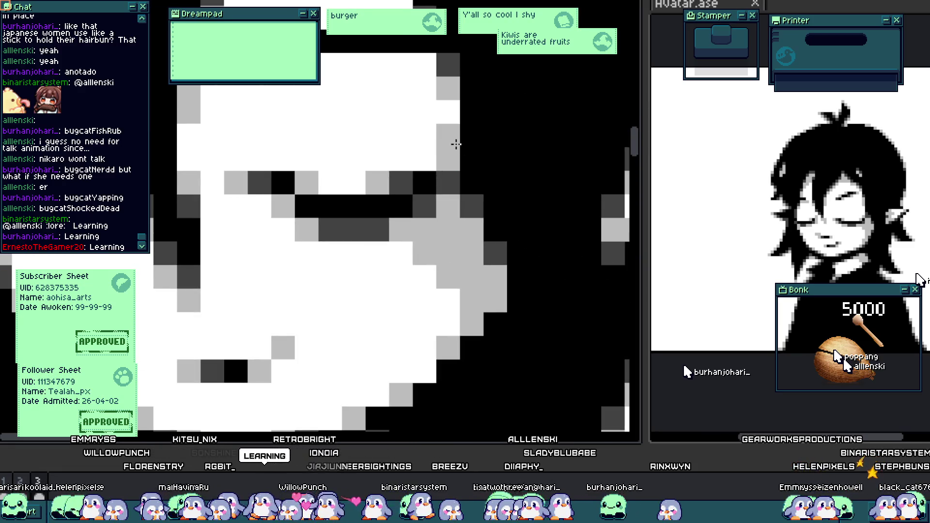
scroll(445, 199, "down", 6)
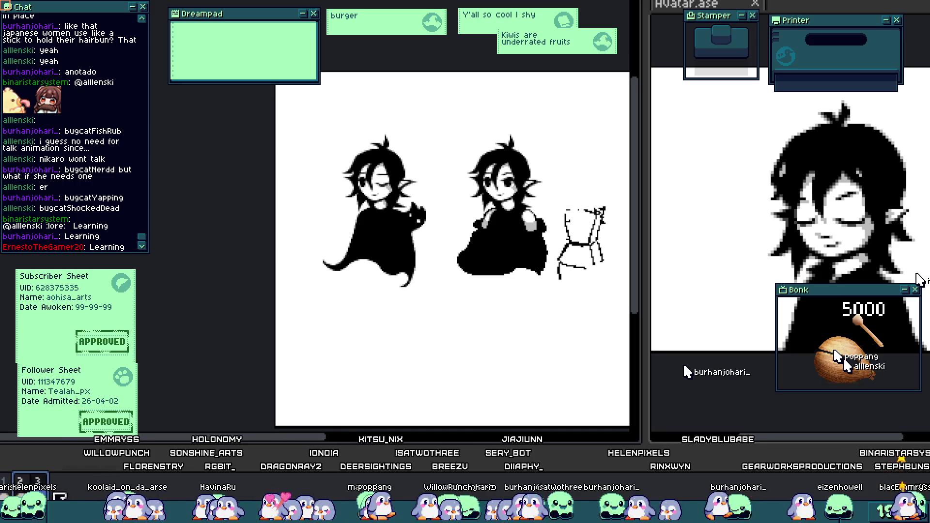
- Paint the closed lid line black, extending it leftward
scroll(406, 208, "up", 3)
left_click_drag(317, 175, 372, 235)
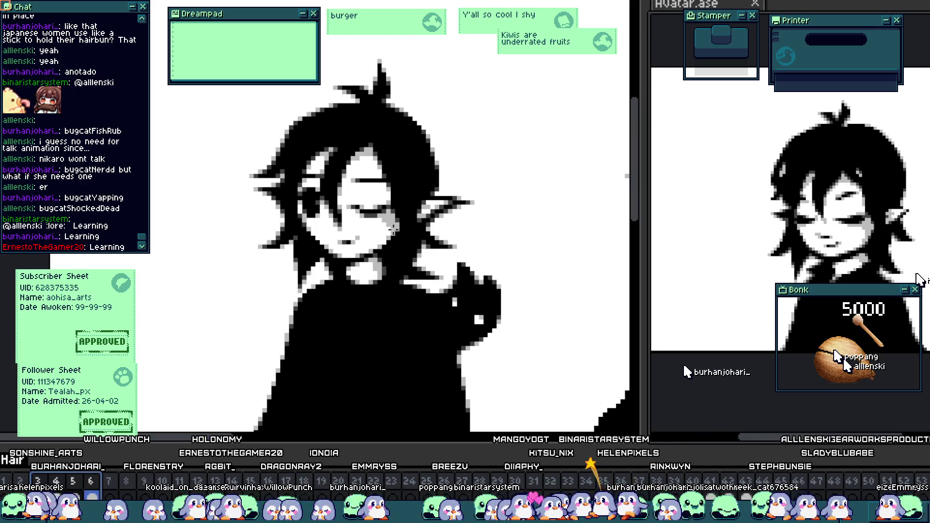
scroll(371, 199, "up", 1)
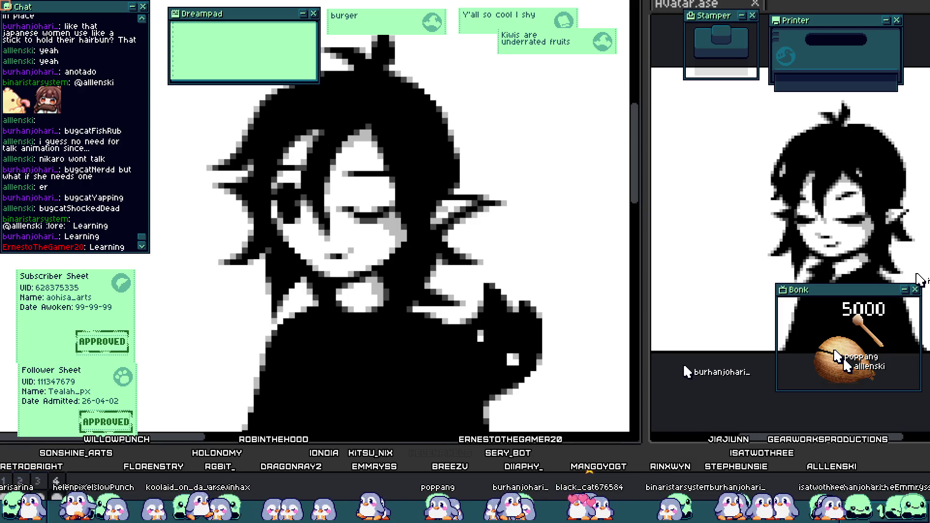
scroll(350, 285, "up", 4)
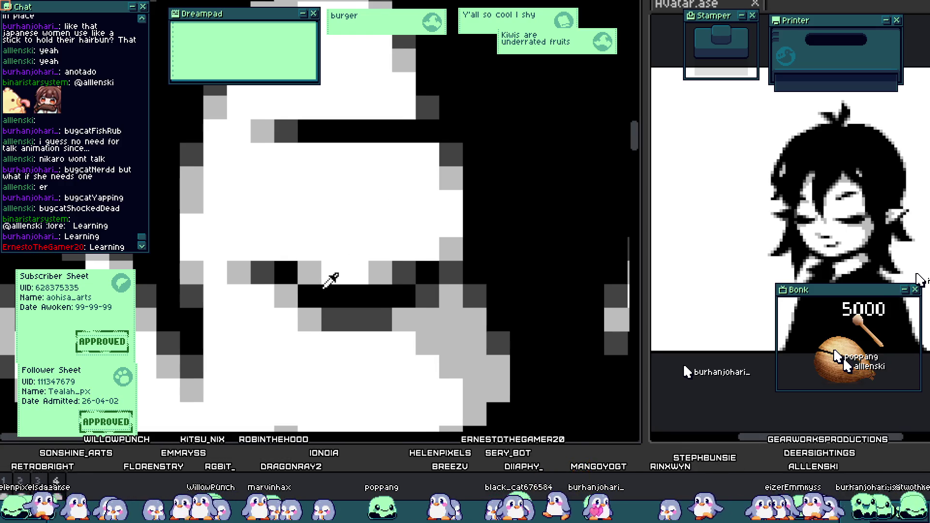
left_click(314, 277)
left_click(401, 281)
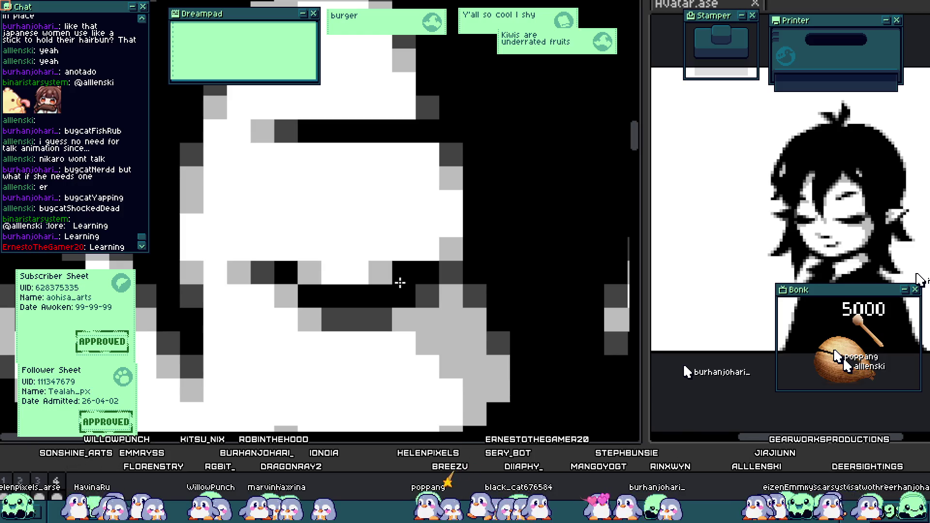
left_click_drag(401, 281, 322, 272)
- Soften around the lid with dark grey, light grey and white pixels
left_click(311, 297)
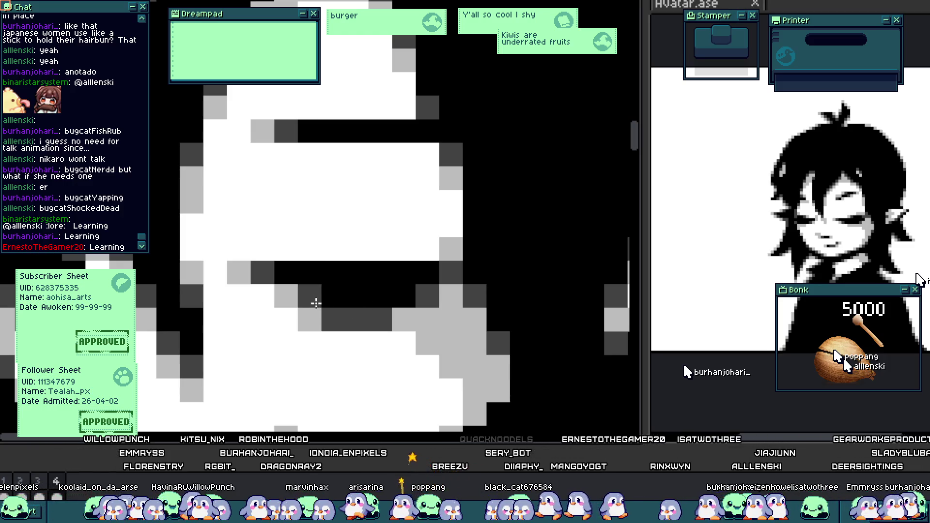
left_click_drag(387, 319, 316, 324)
left_click(310, 321)
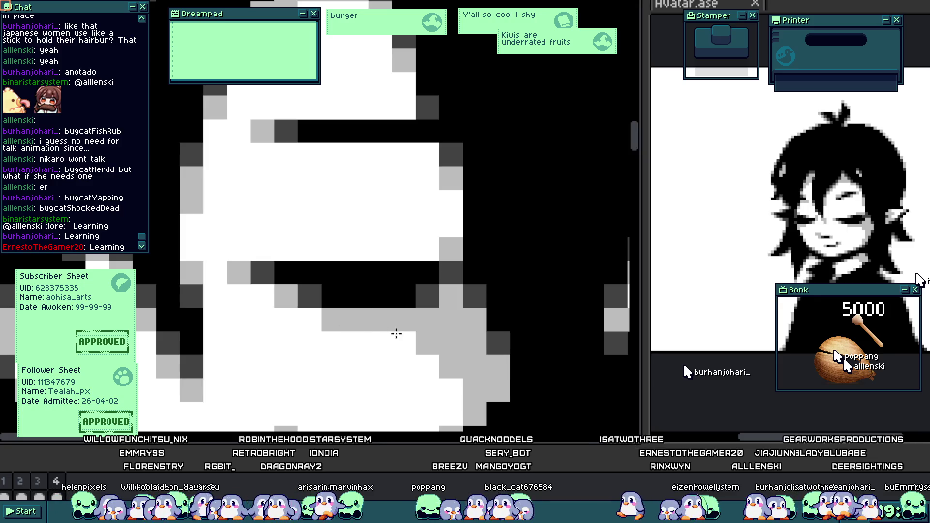
left_click(299, 250)
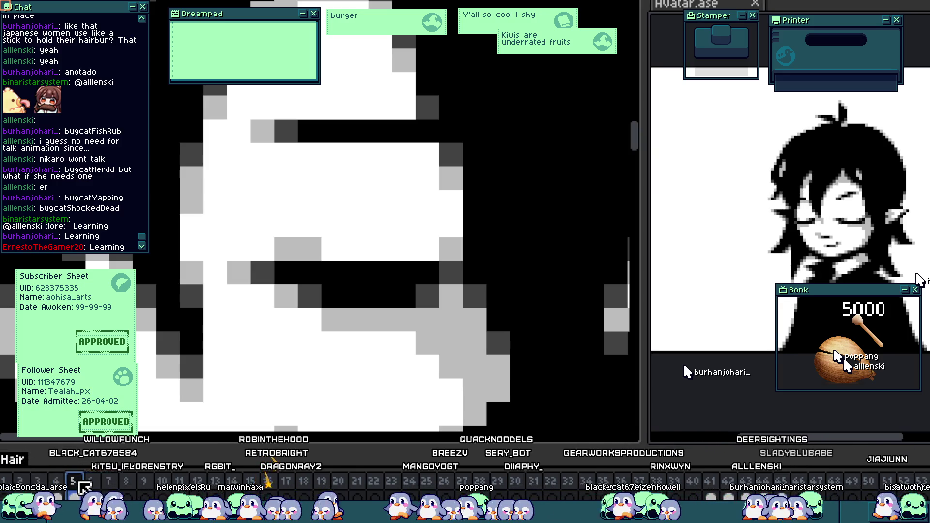
- Advance to the next blink frame and zoom in to inspect its eye
scroll(310, 339, "down", 2)
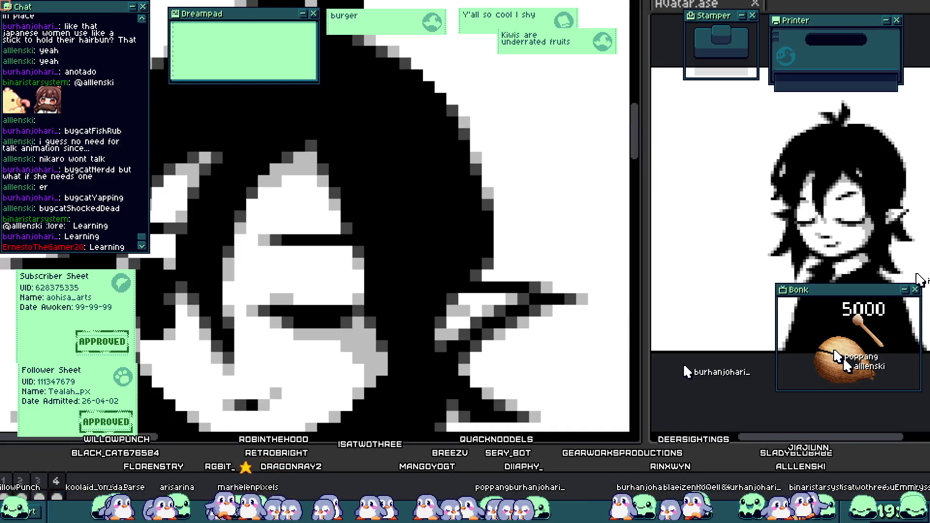
left_click(63, 491)
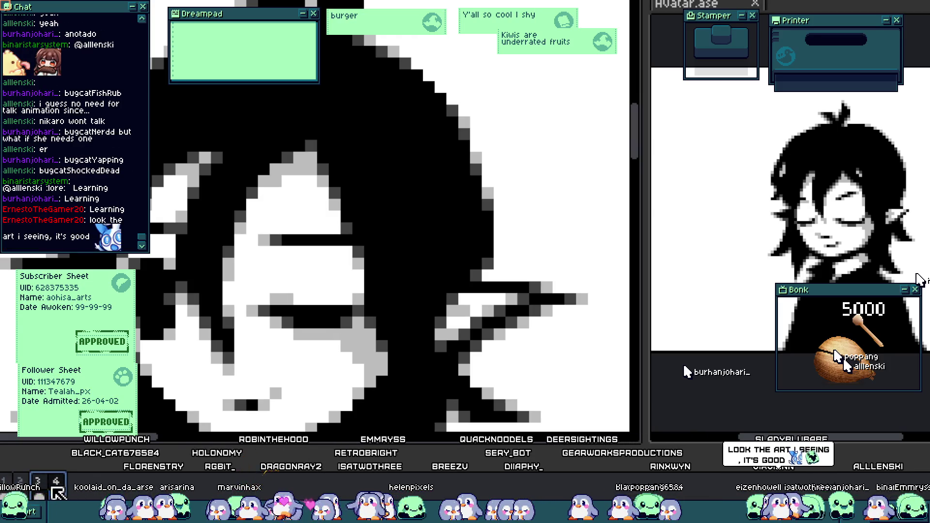
scroll(355, 315, "up", 1)
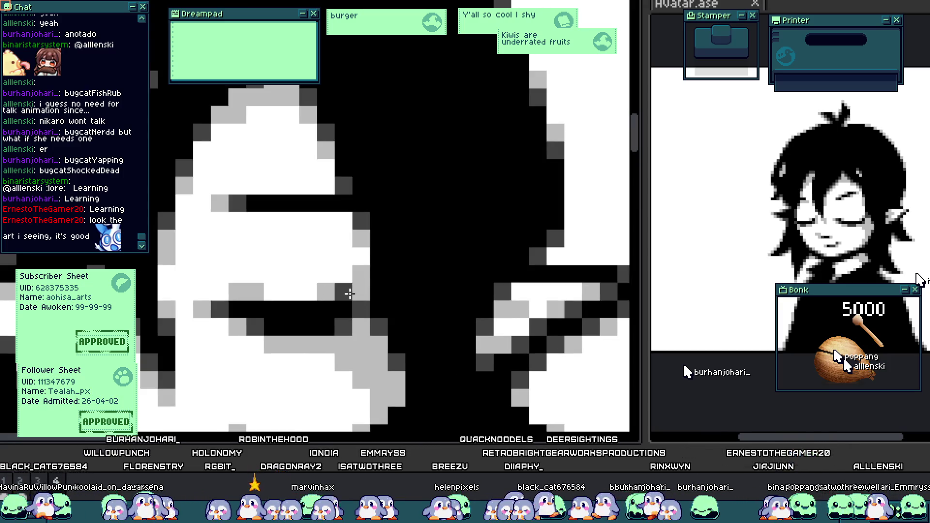
scroll(364, 290, "down", 5)
scroll(361, 295, "up", 2)
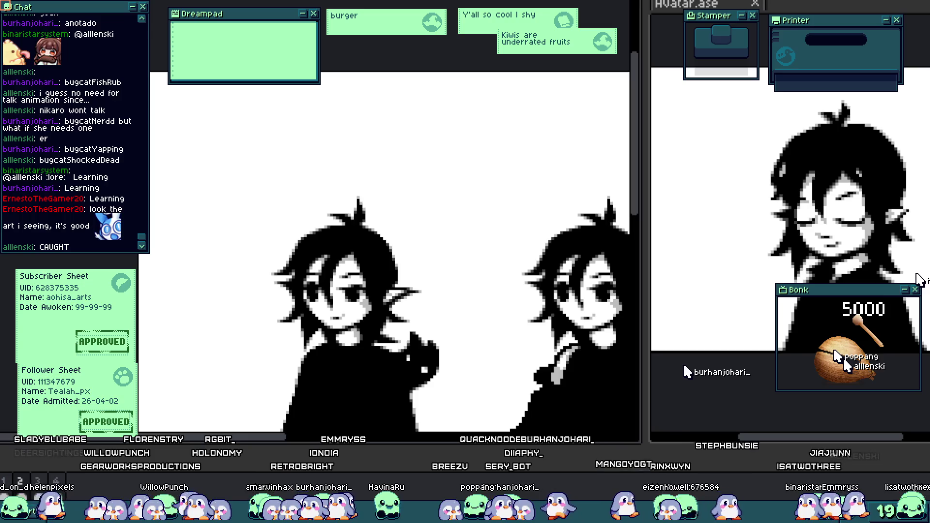
- Touch up a couple of grey pixels beside the eye on the current frame
scroll(364, 249, "up", 5)
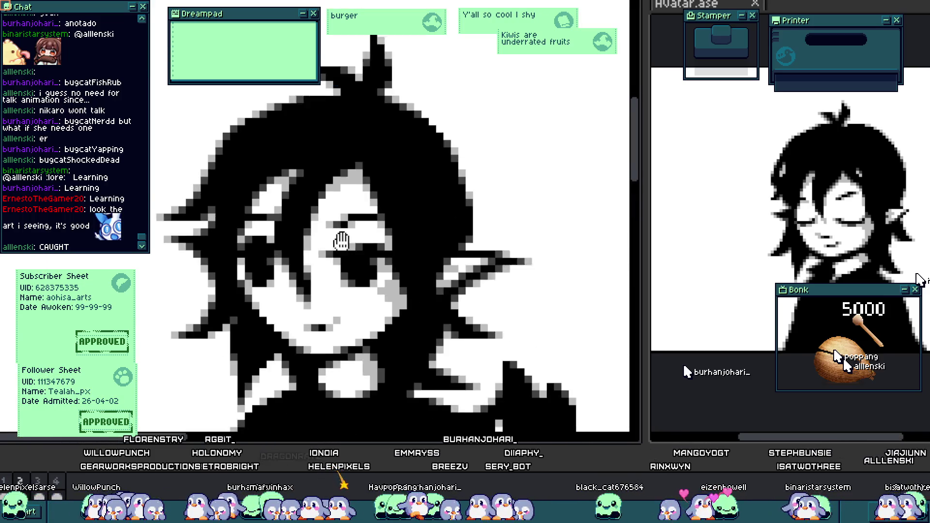
scroll(361, 249, "up", 2)
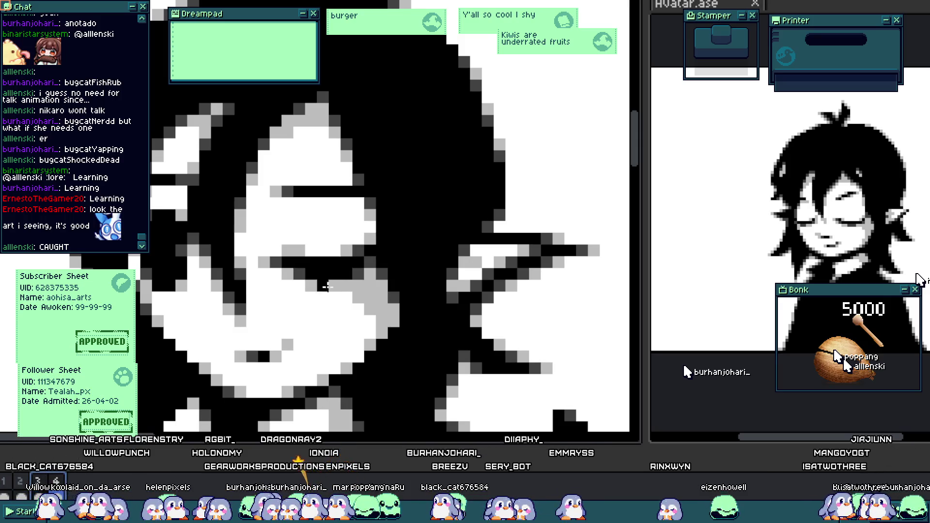
scroll(307, 237, "up", 1)
key("ctrl+z")
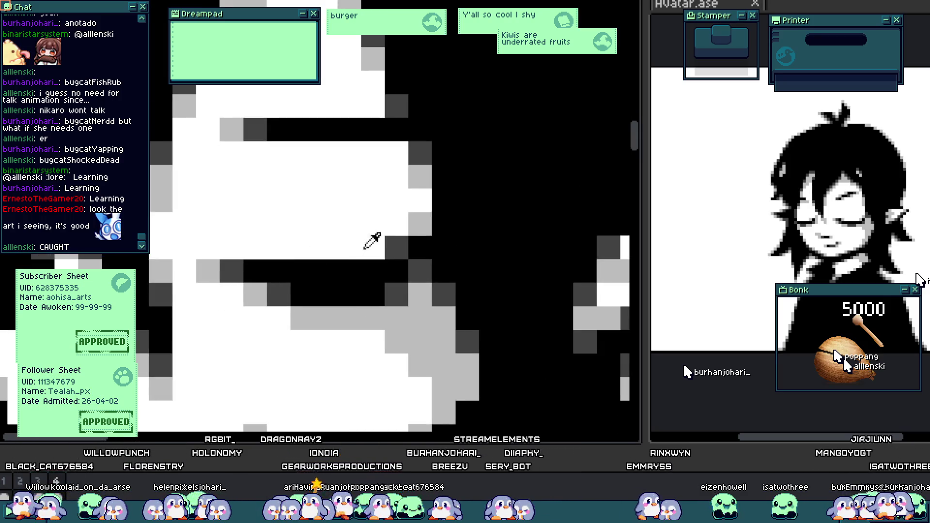
left_click(350, 249)
left_click(380, 248)
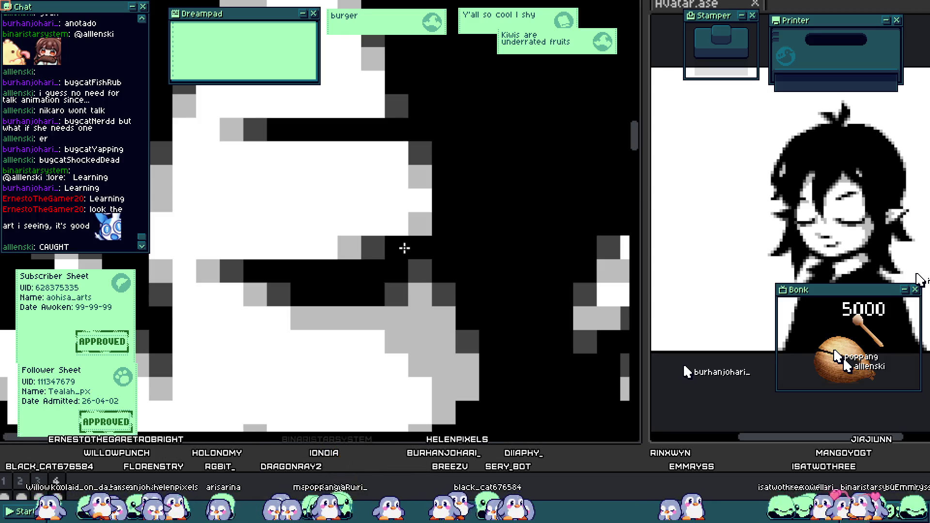
scroll(406, 249, "down", 5)
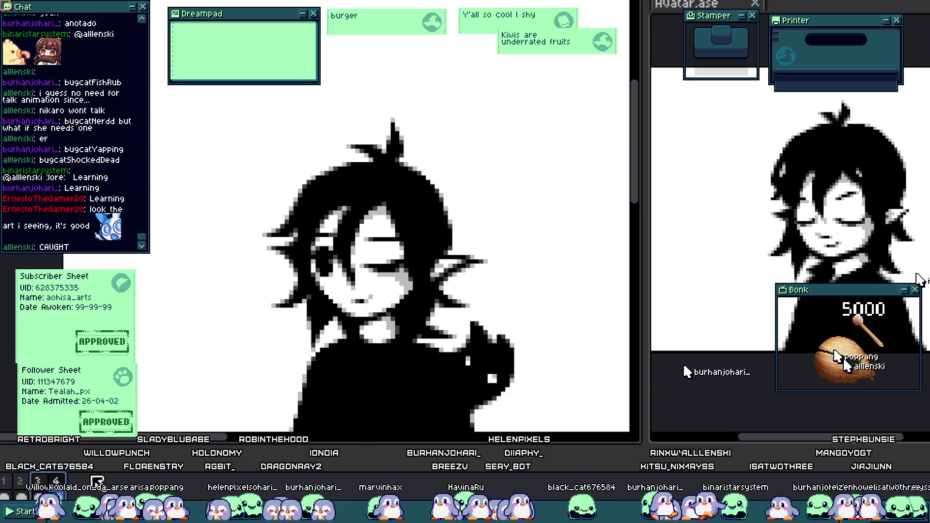
- Expand the full timeline and step through frames 3 and 4 to frame 5
key("Tab")
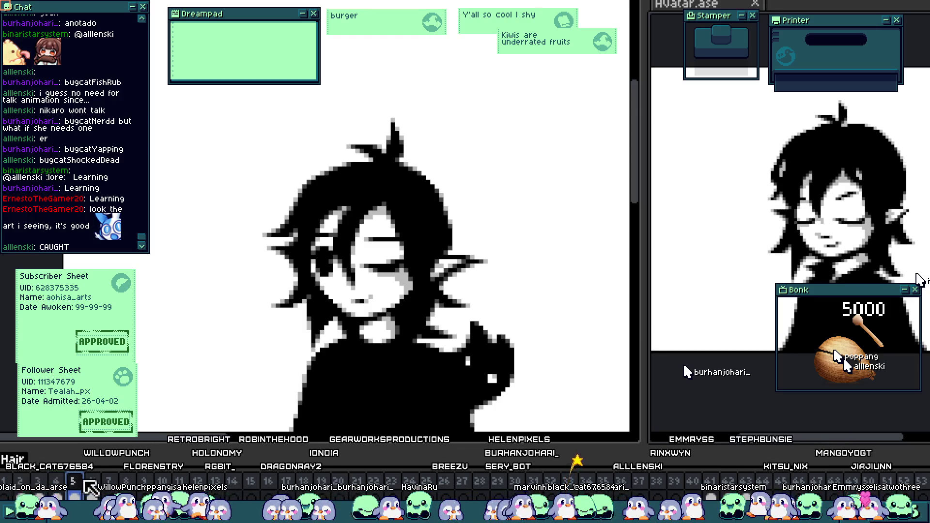
mouse_move(104, 488)
left_mouse_down()
mouse_move(111, 484)
mouse_move(91, 485)
left_mouse_up()
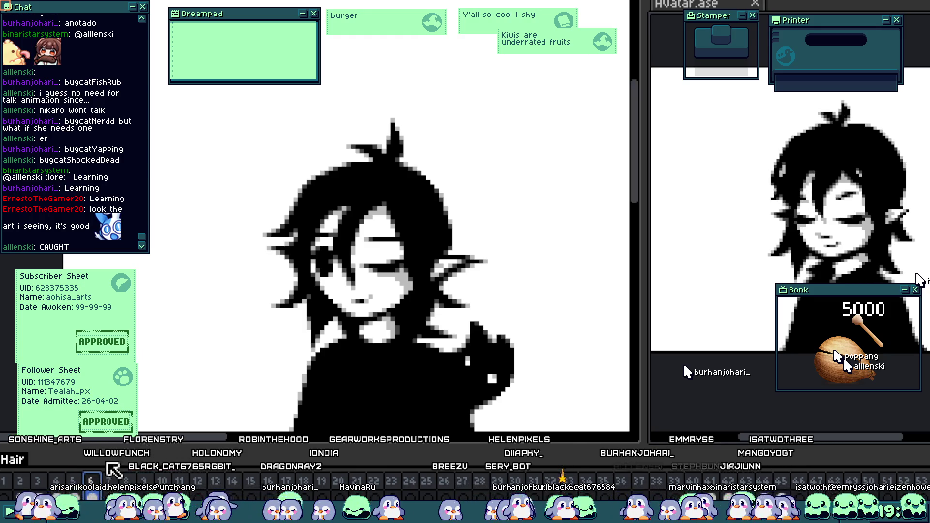
scroll(369, 277, "up", 3)
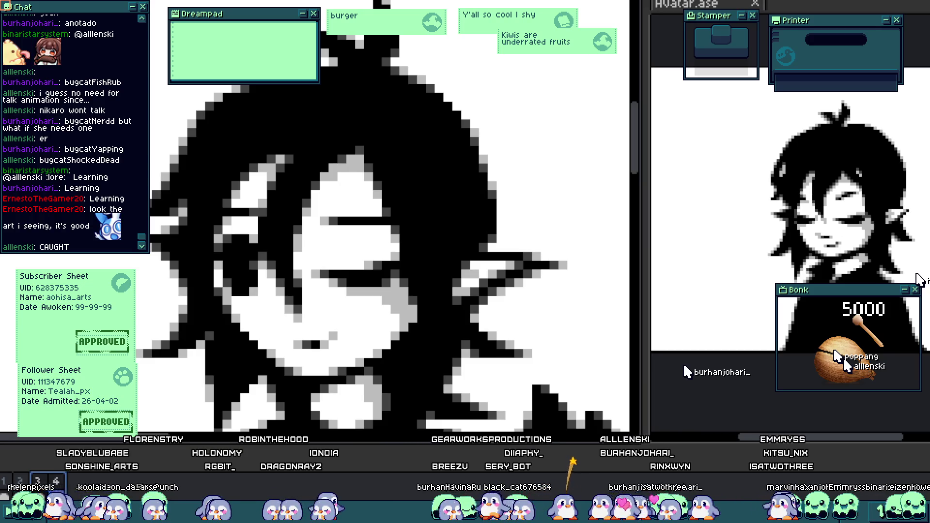
left_click(44, 484)
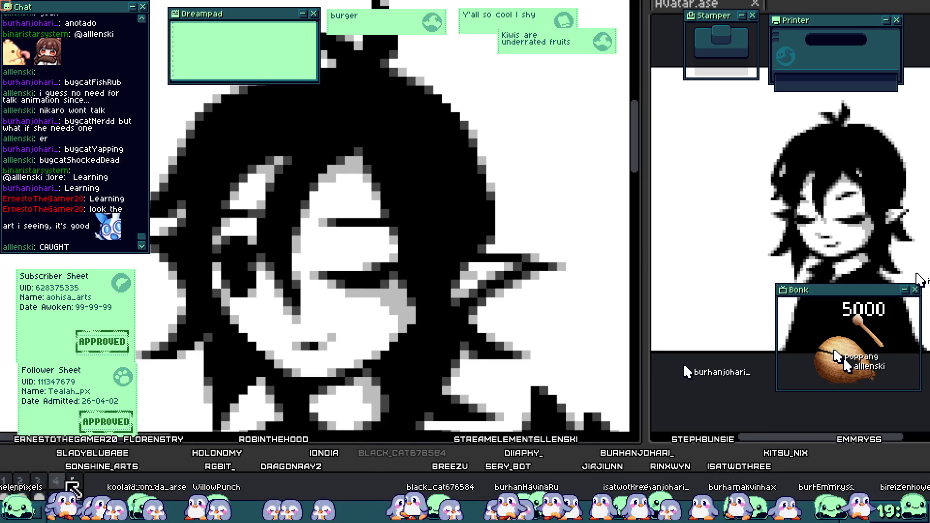
left_click(58, 483)
left_click(75, 483)
- Draw a black lid stroke across frame 5's eye with dark- and light-grey shading
scroll(359, 276, "up", 2)
mouse_move(305, 261)
left_mouse_down()
mouse_move(397, 240)
mouse_move(429, 220)
mouse_move(413, 216)
mouse_move(442, 215)
left_mouse_up()
left_click(308, 243)
left_click_drag(368, 224, 398, 214)
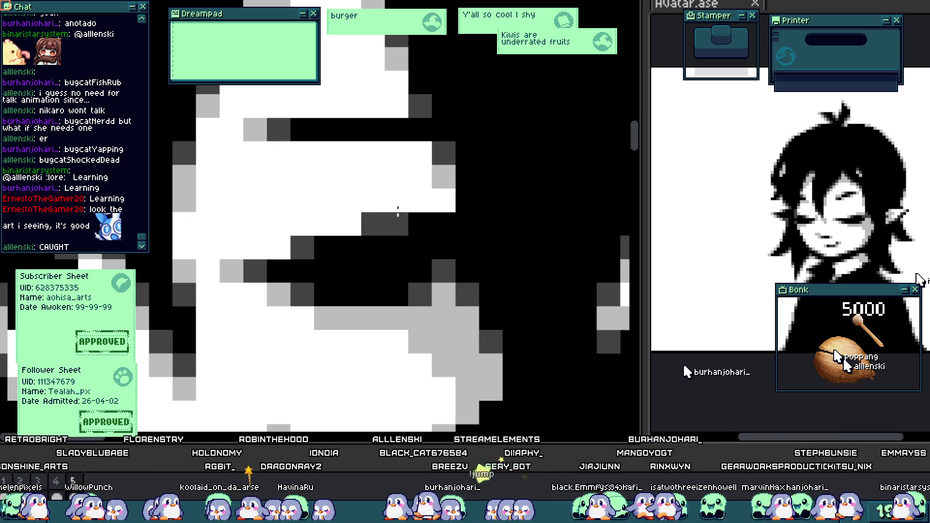
left_click(398, 214)
left_click(349, 224)
left_click(280, 247)
left_click(437, 197)
left_click(404, 248)
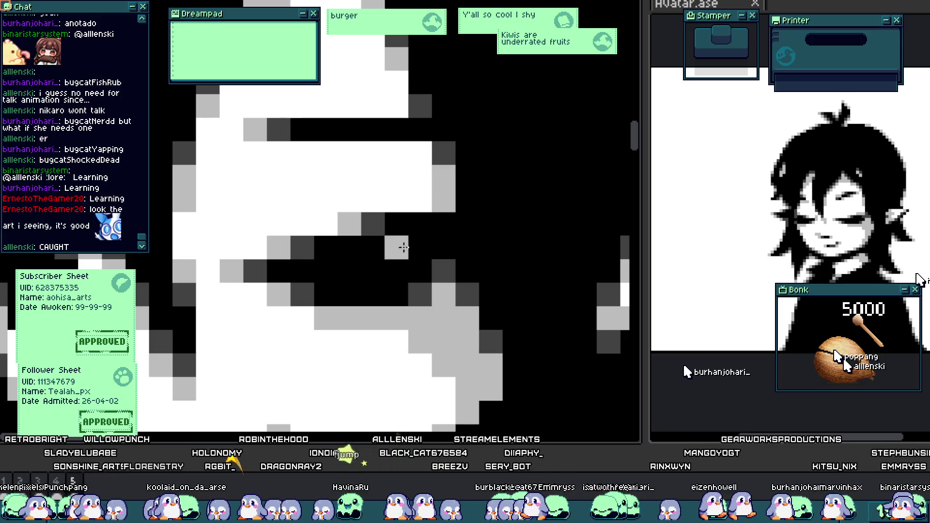
scroll(404, 247, "down", 5)
scroll(404, 247, "up", 3)
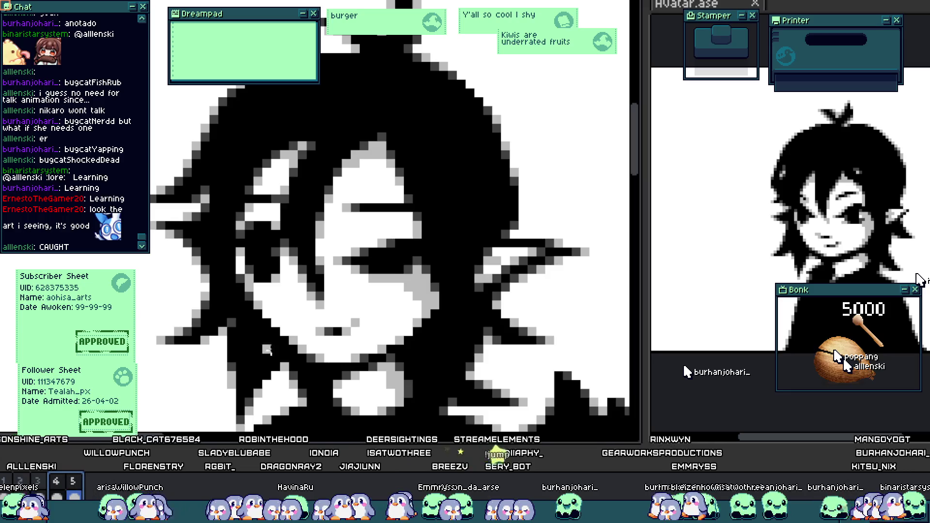
scroll(422, 264, "up", 3)
left_click_drag(409, 310, 337, 309)
scroll(336, 308, "down", 3)
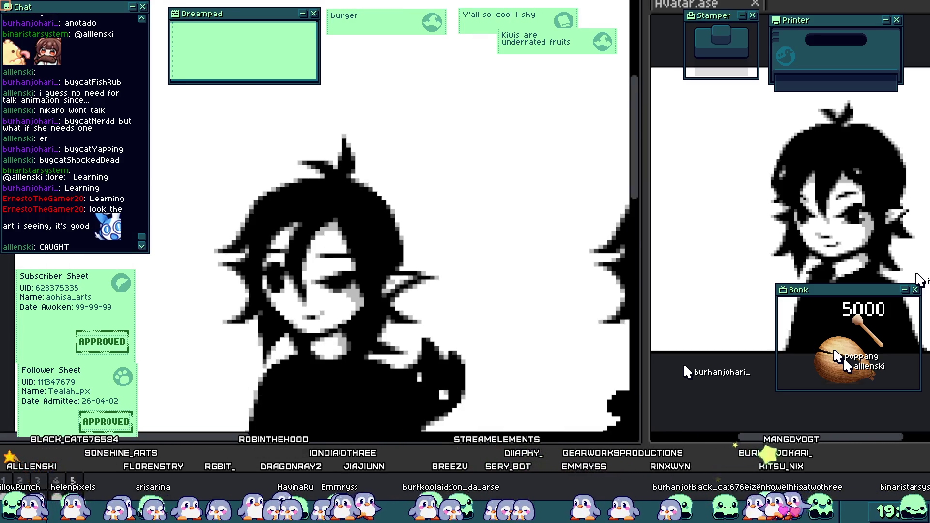
scroll(345, 366, "down", 3)
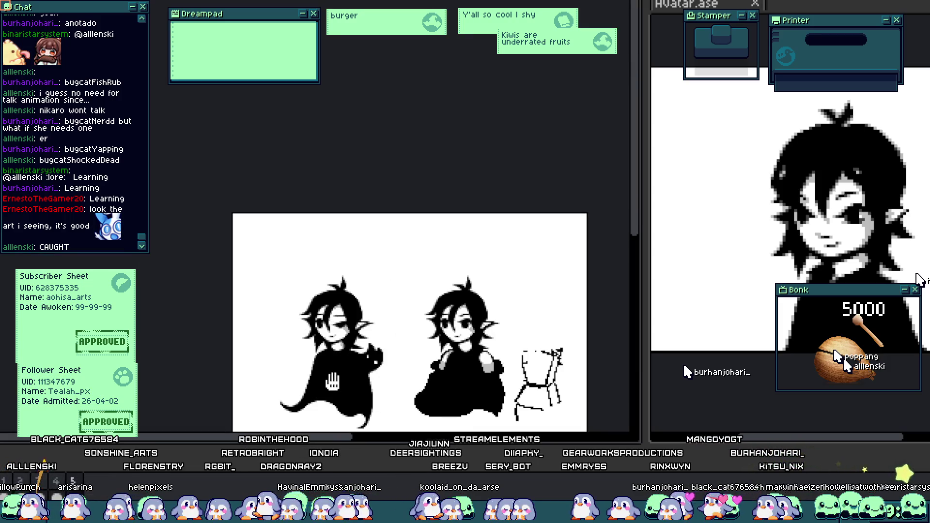
scroll(333, 358, "up", 3)
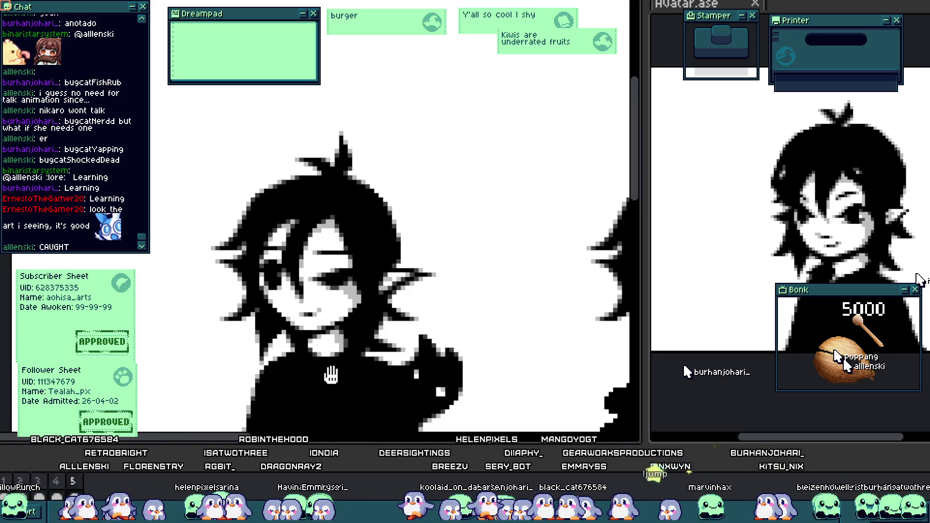
scroll(227, 287, "up", 2)
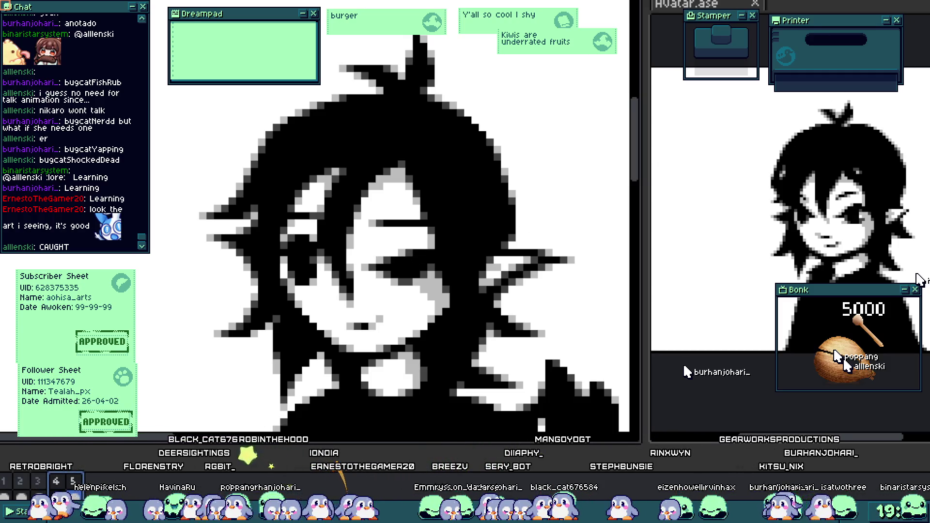
scroll(446, 285, "up", 2)
mouse_move(394, 217)
left_mouse_down()
mouse_move(264, 211)
mouse_move(333, 320)
mouse_move(376, 261)
mouse_move(394, 285)
mouse_move(388, 244)
left_mouse_up()
key("ctrl+d")
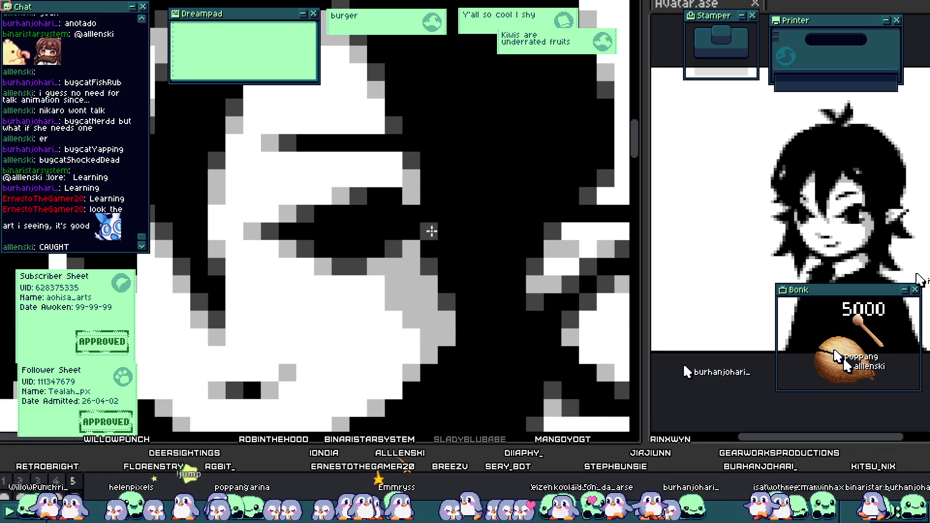
left_click(411, 196)
scroll(410, 235, "down", 3)
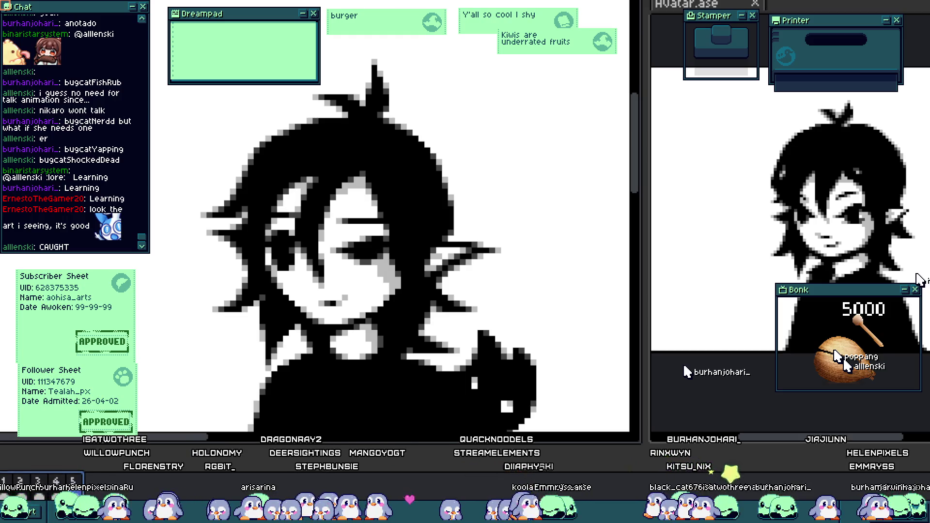
scroll(236, 335, "down", 5)
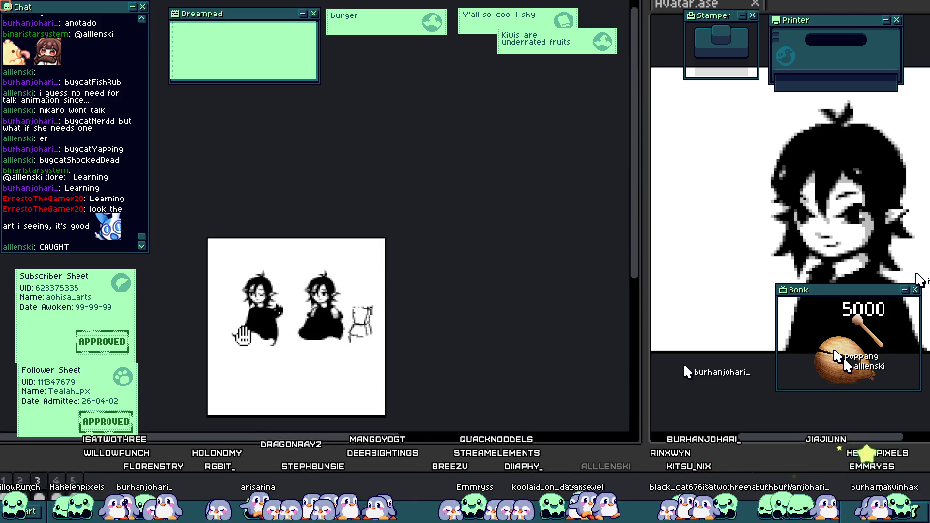
scroll(236, 336, "up", 2)
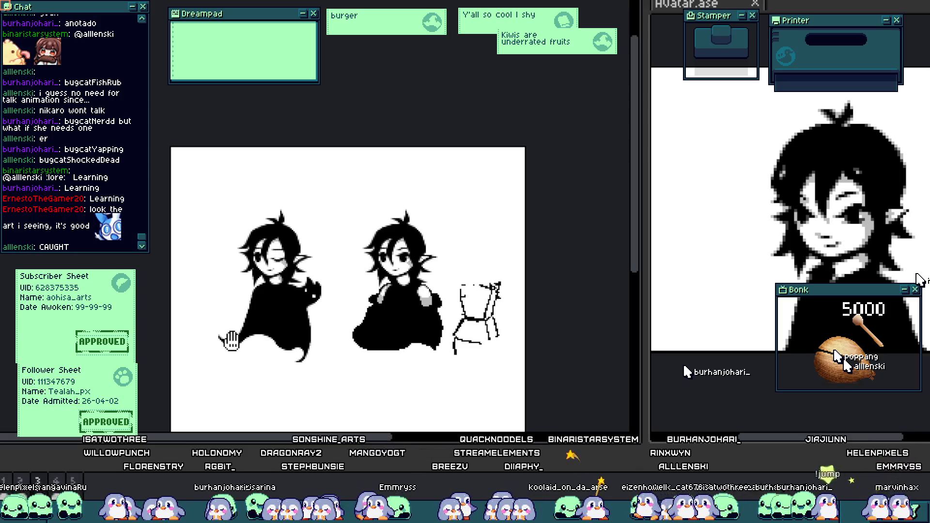
scroll(259, 301, "up", 3)
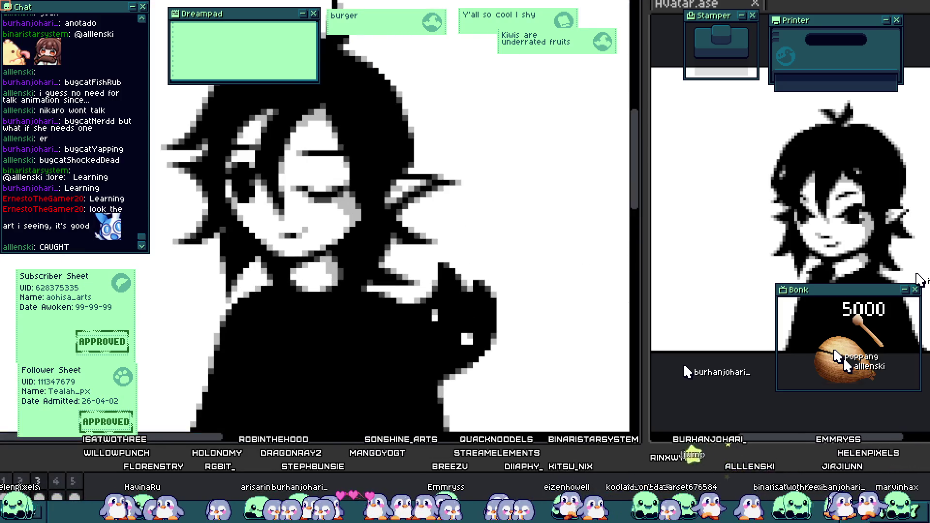
left_click_drag(303, 312, 293, 374)
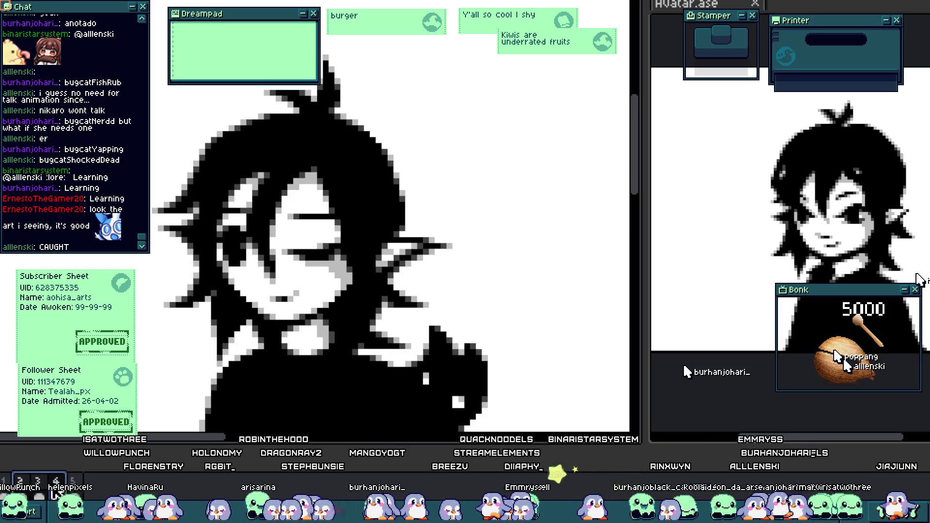
scroll(253, 242, "up", 5)
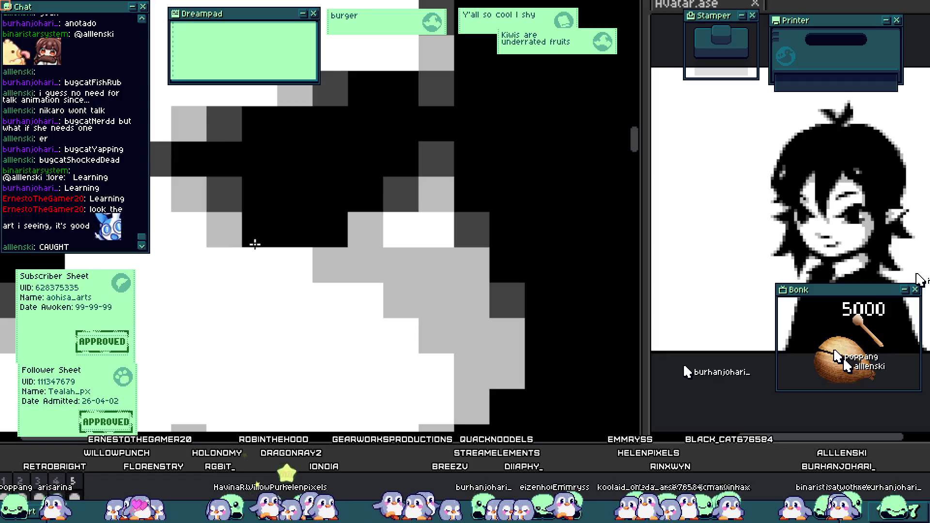
scroll(277, 242, "down", 5)
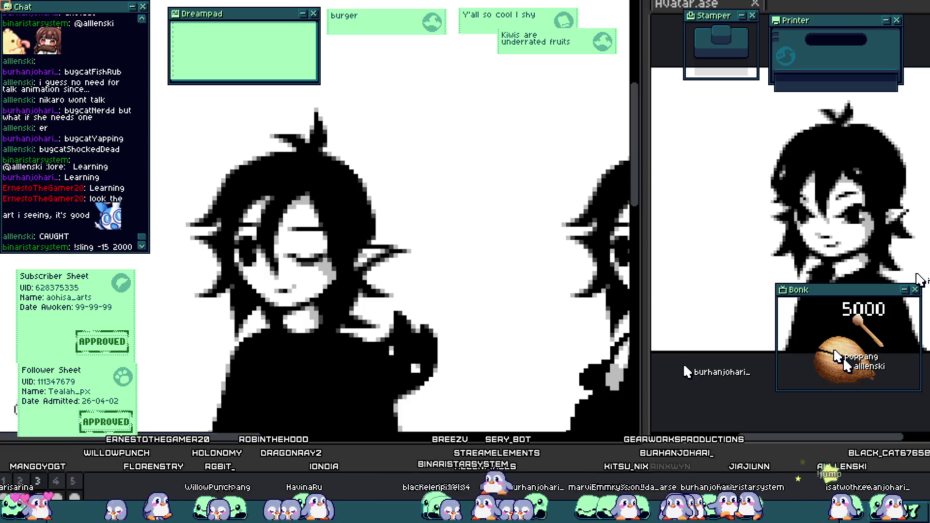
scroll(330, 289, "down", 3)
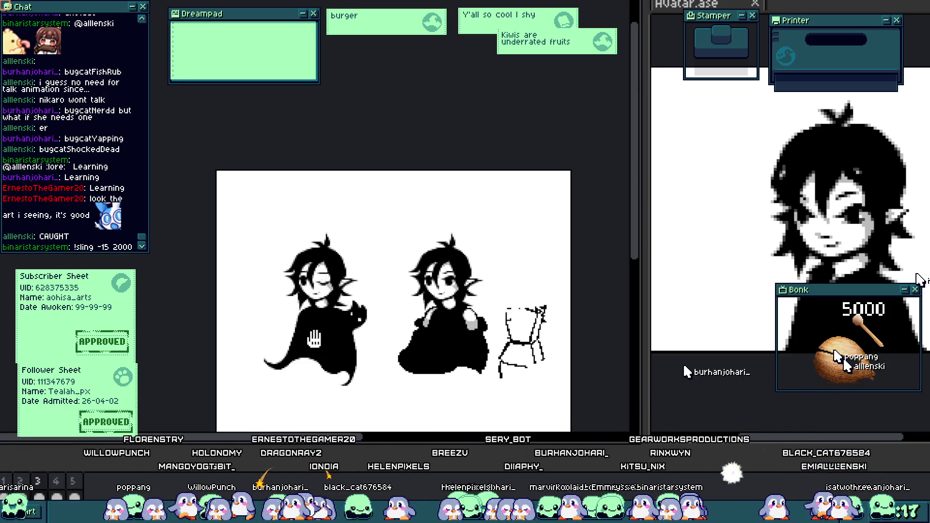
- Step back to the open-eyed frame 2 and zoom in on the girl's face
scroll(313, 330, "up", 3)
key("Left")
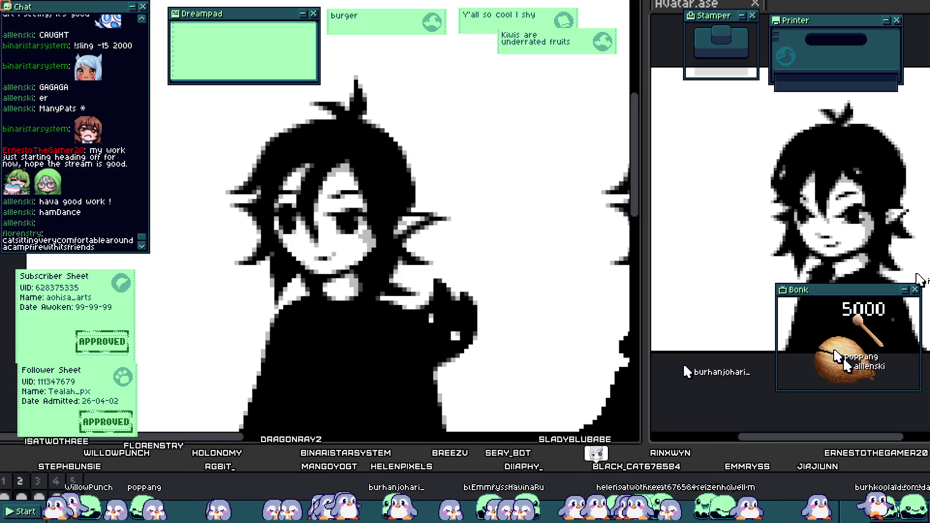
scroll(144, 424, "up", 3)
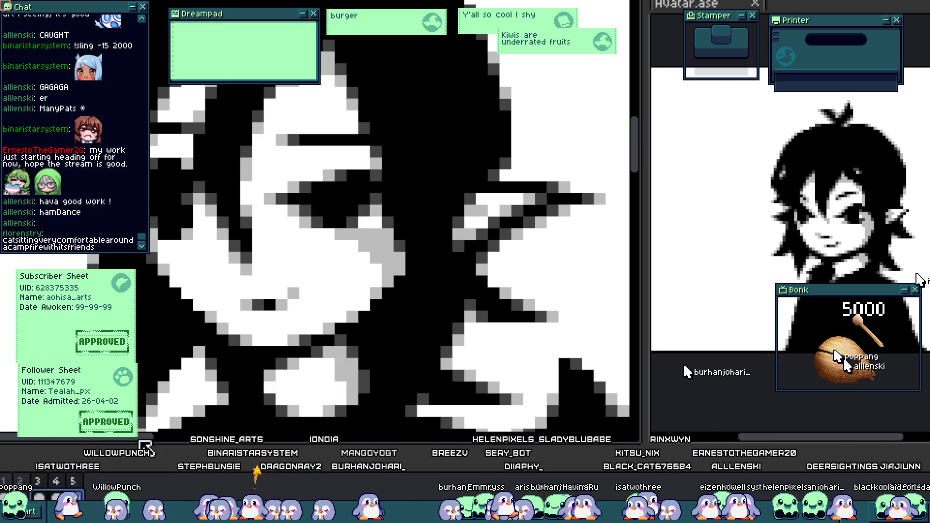
- Compare the open- and closed-eye frames, then paint dark-grey pixels along the open eye
scroll(315, 236, "up", 2)
scroll(296, 234, "down", 3)
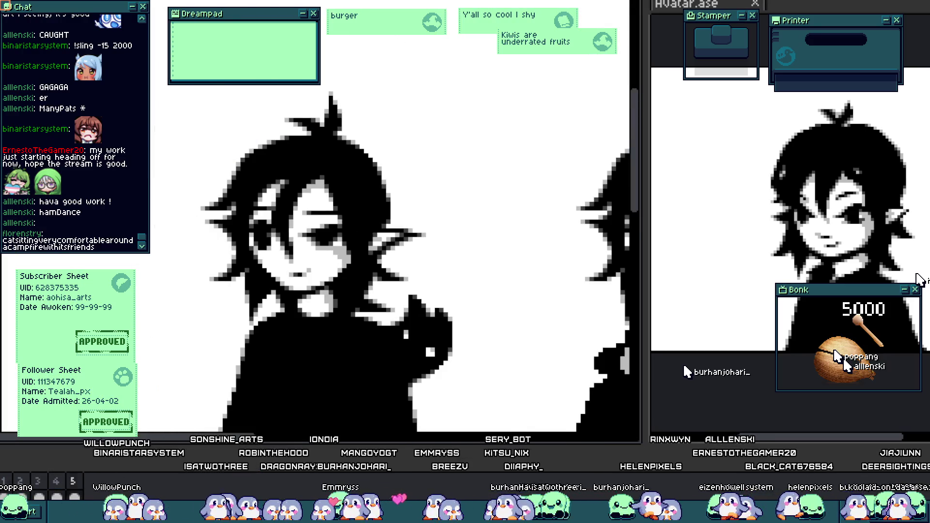
scroll(344, 205, "up", 2)
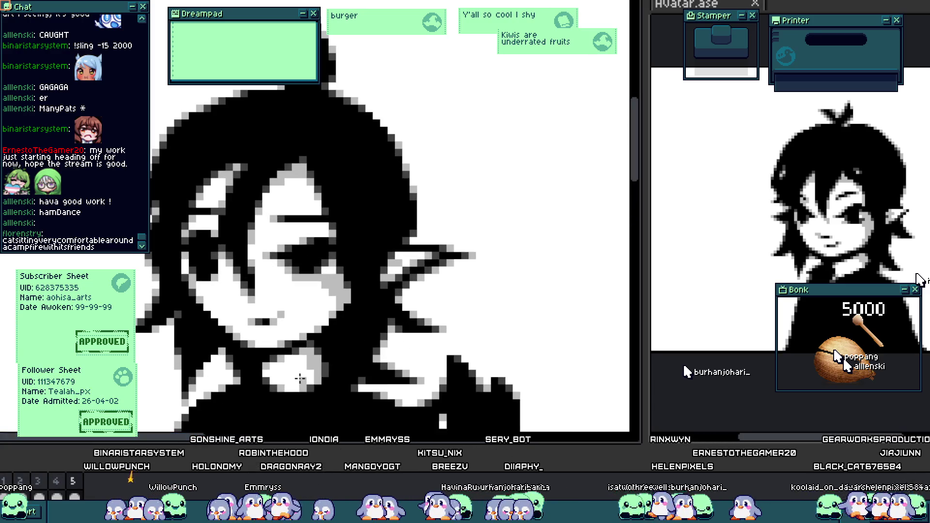
scroll(245, 335, "up", 2)
key("Right")
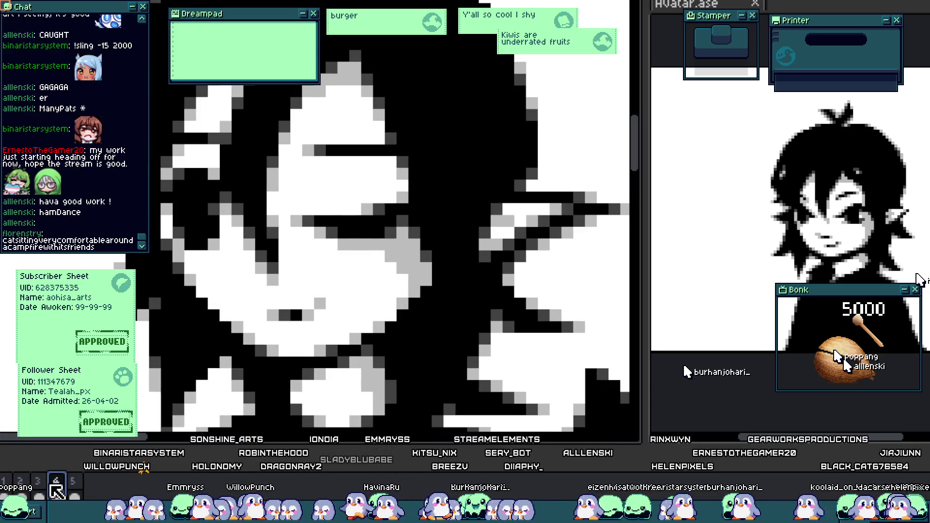
key("Left")
scroll(374, 214, "up", 2)
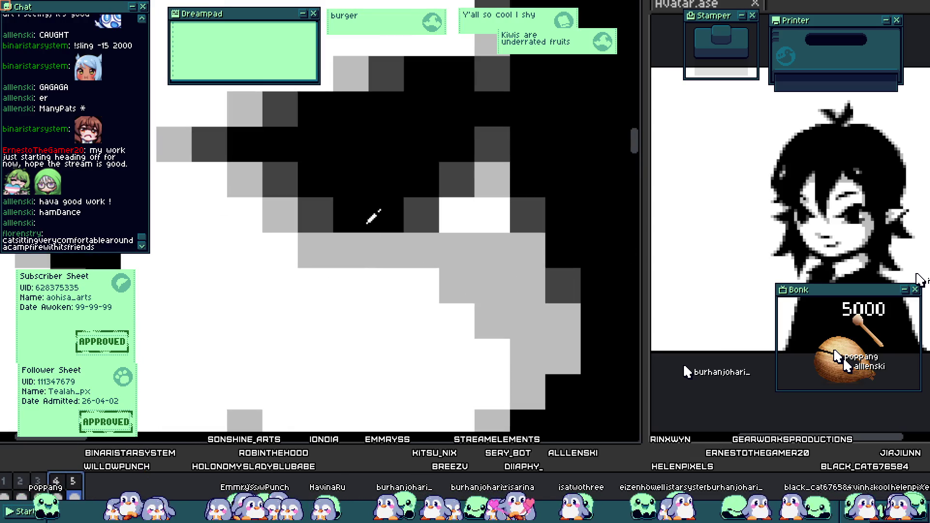
left_click(315, 250)
left_click(421, 250)
left_click(421, 215)
left_click(316, 214)
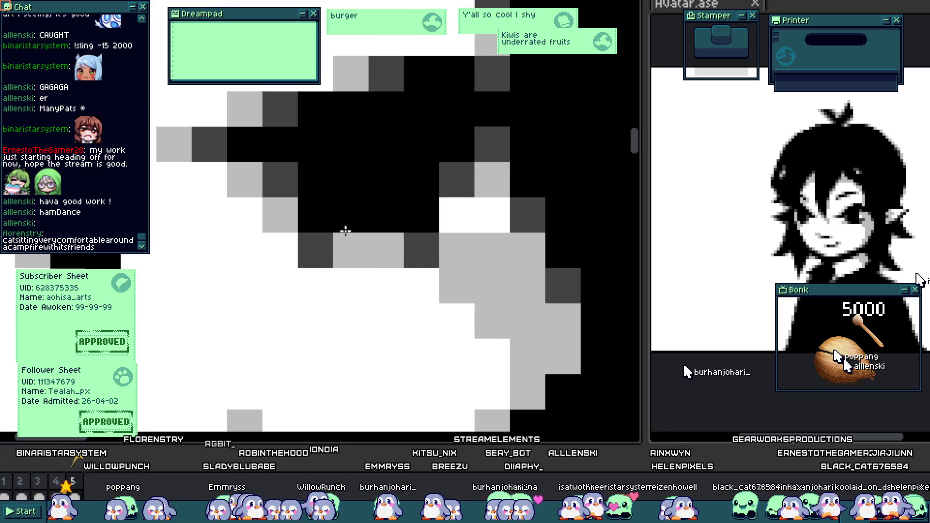
left_click_drag(350, 250, 386, 250)
- Place a light-grey pixel in the eye, undoing and redoing it to compare
scroll(359, 247, "down", 3)
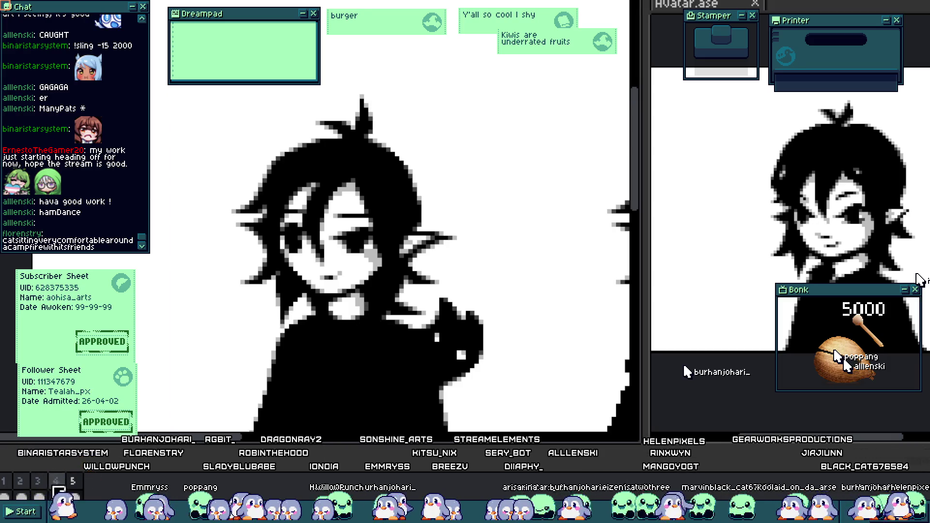
scroll(380, 305, "up", 4)
left_click(359, 308)
key("ctrl+z")
key("ctrl+y")
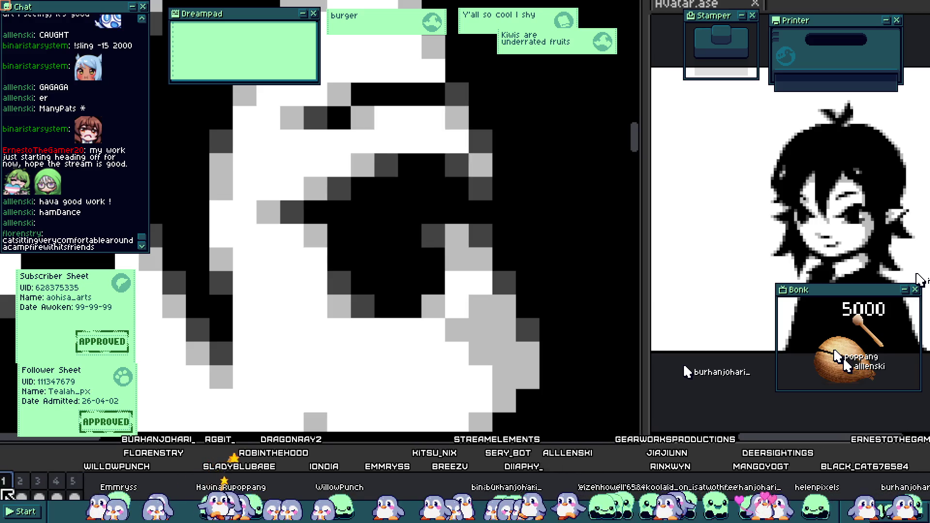
- Select a rectangle around the eye and ear area
scroll(150, 283, "down", 2)
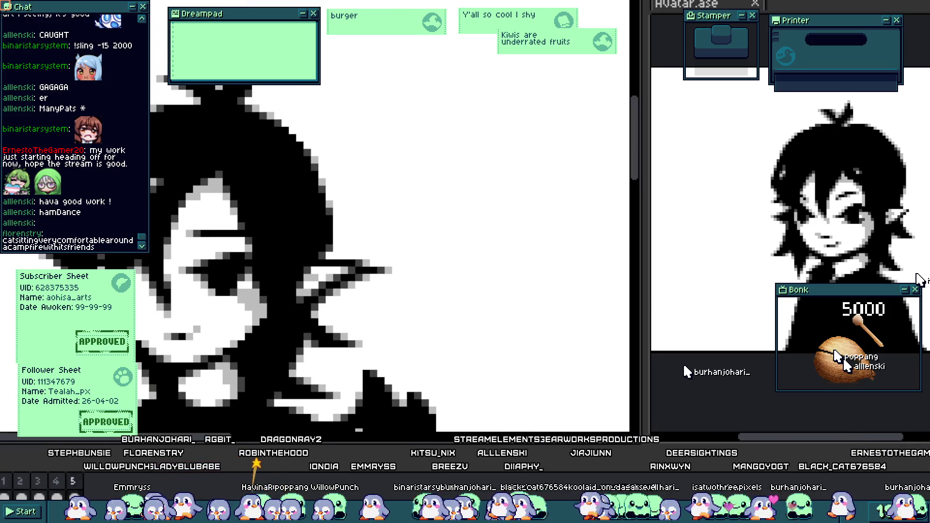
scroll(189, 322, "up", 1)
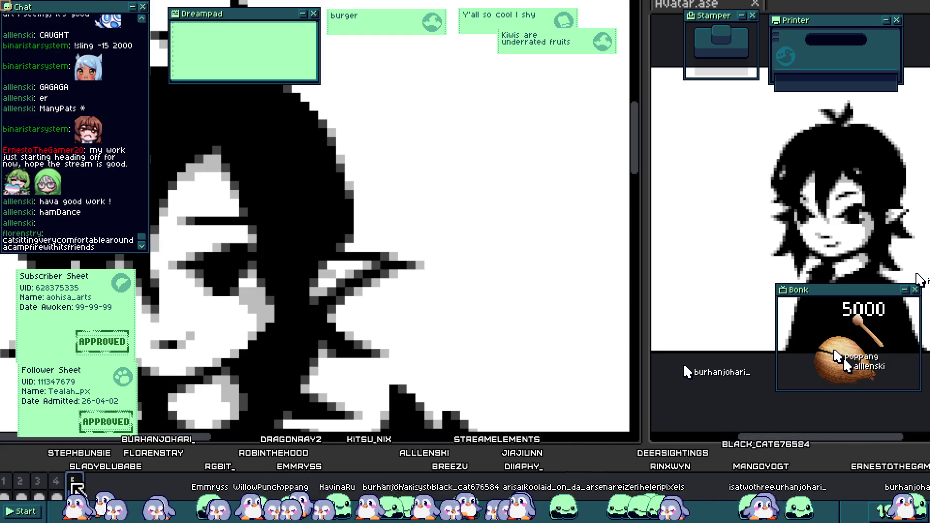
scroll(215, 317, "up", 2)
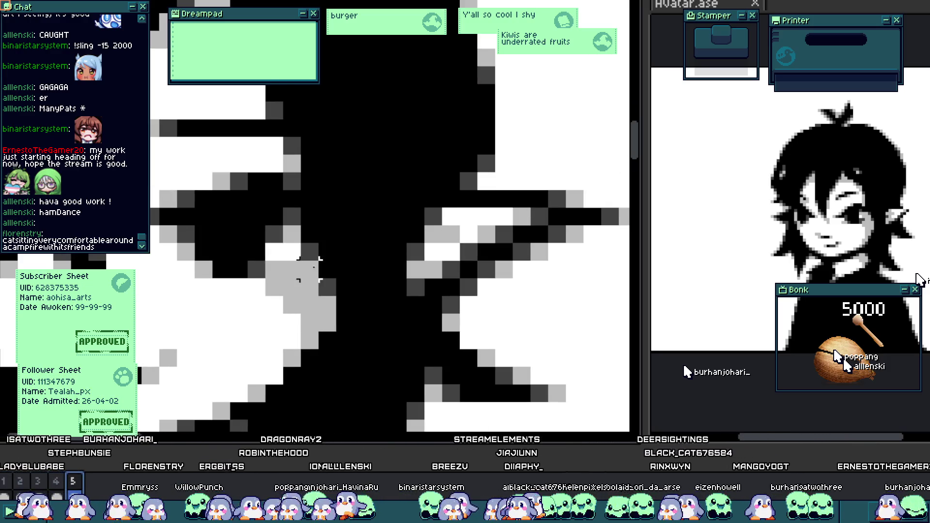
scroll(207, 247, "up", 1)
left_click_drag(191, 237, 265, 314)
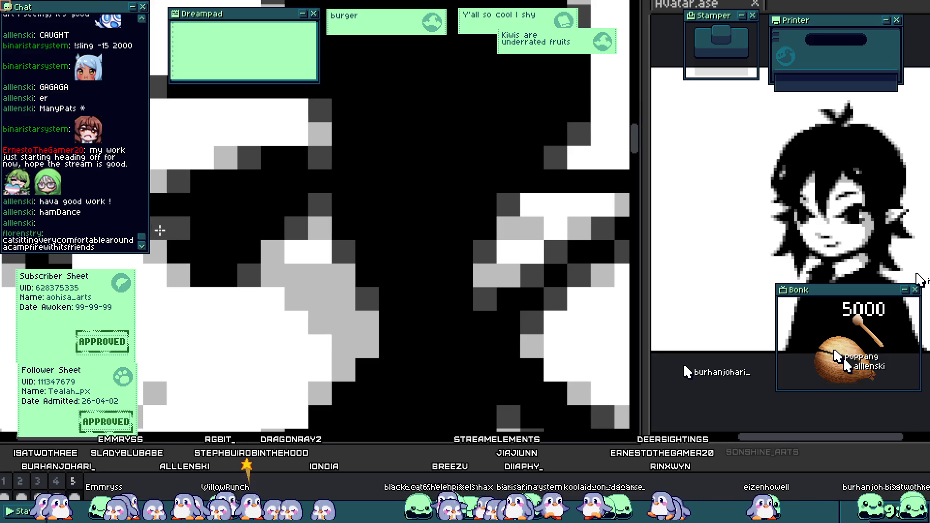
- Touch up the eye with two light-grey pixels, a grey-white swap and one darkened pixel
scroll(181, 229, "down", 3)
scroll(184, 241, "down", 3)
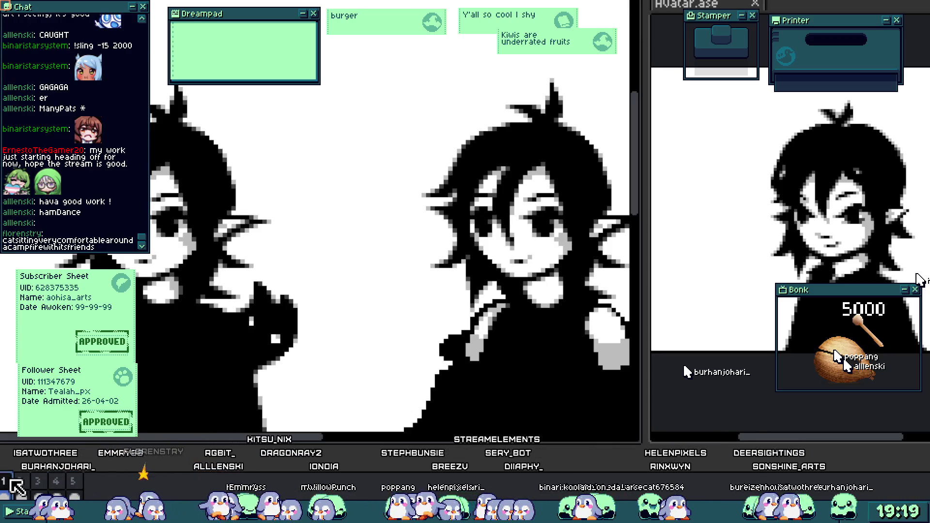
scroll(262, 245, "up", 5)
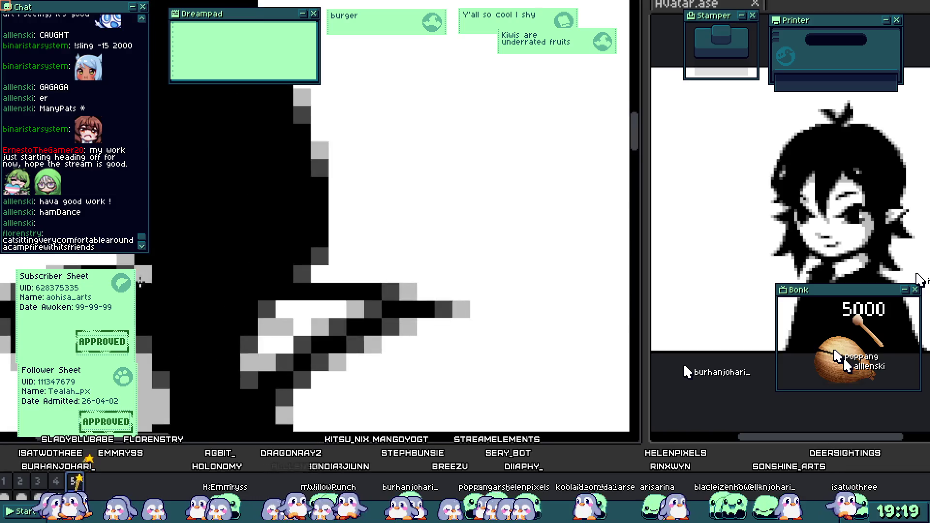
left_click_drag(204, 304, 293, 259)
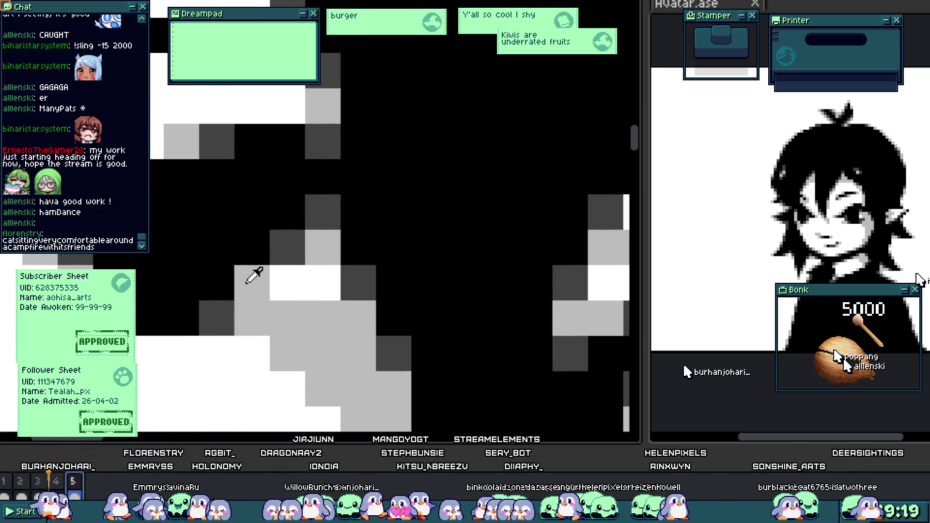
left_click_drag(248, 281, 279, 255)
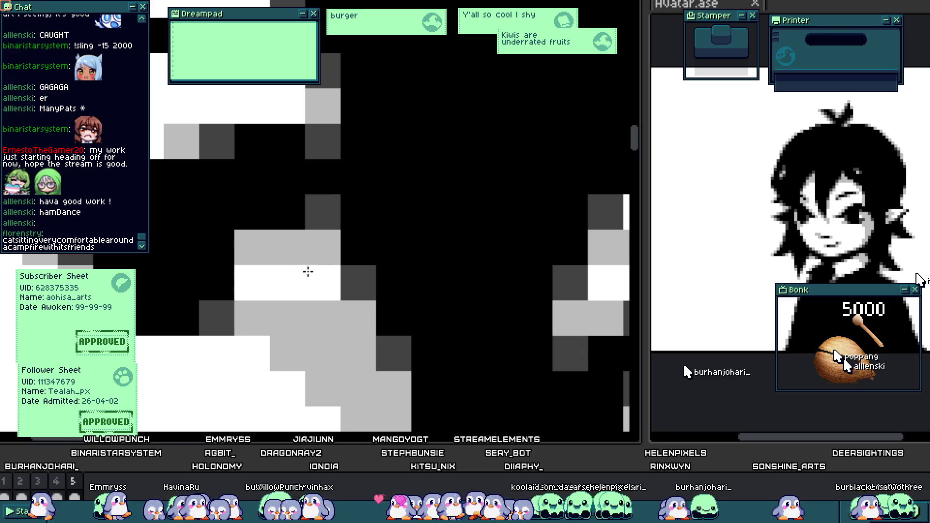
left_click(321, 287)
left_click(257, 245)
scroll(193, 334, "down", 5)
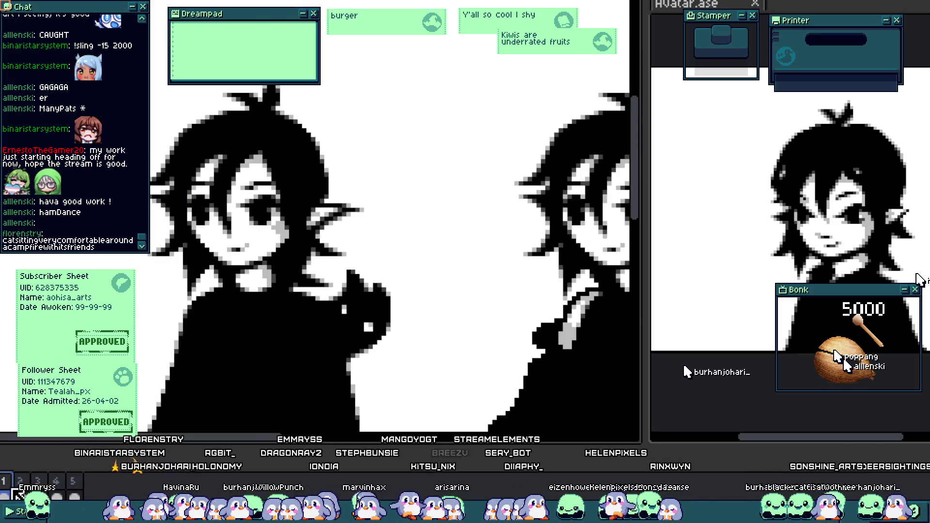
scroll(239, 208, "up", 5)
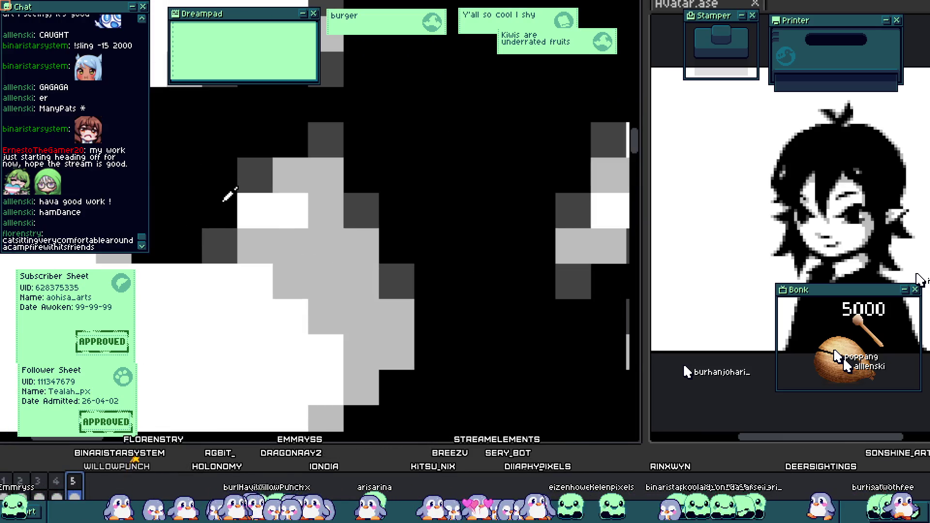
scroll(263, 208, "down", 2)
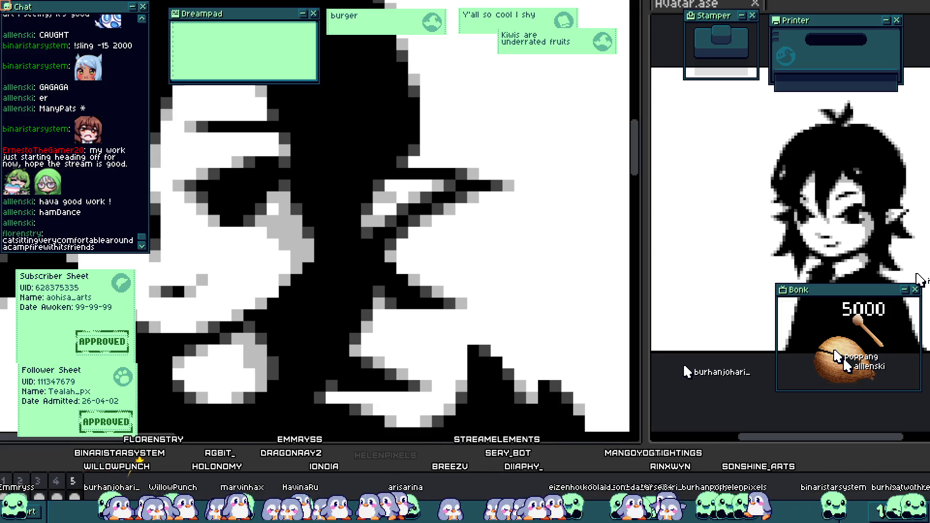
scroll(360, 247, "down", 3)
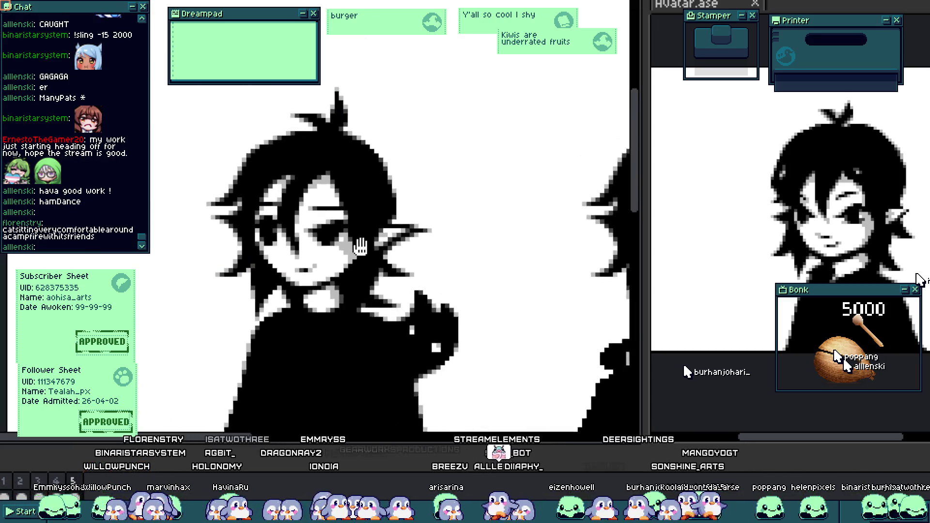
left_click_drag(360, 247, 366, 266)
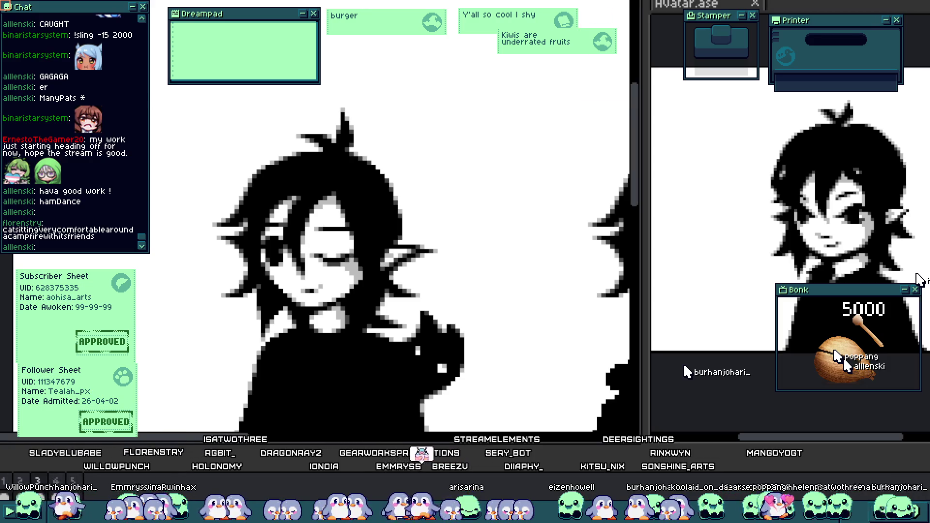
scroll(324, 346, "down", 1)
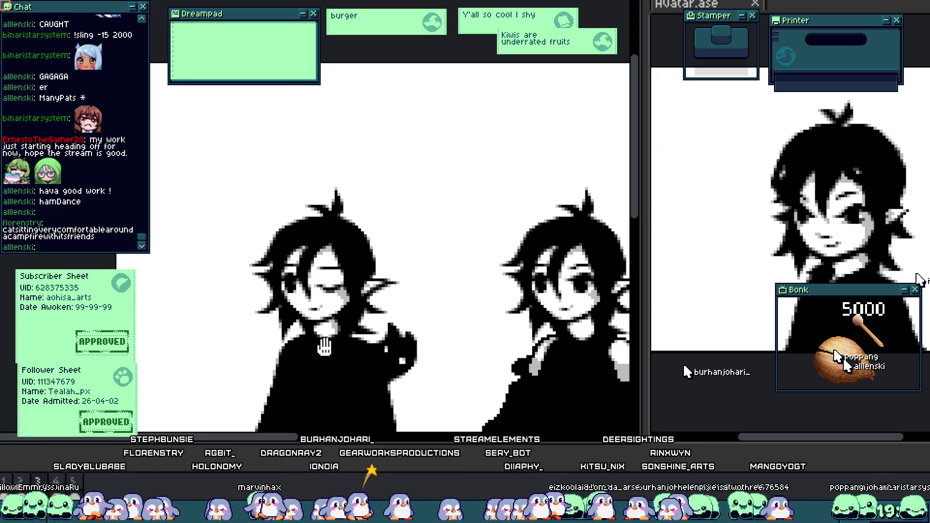
scroll(342, 305, "down", 2)
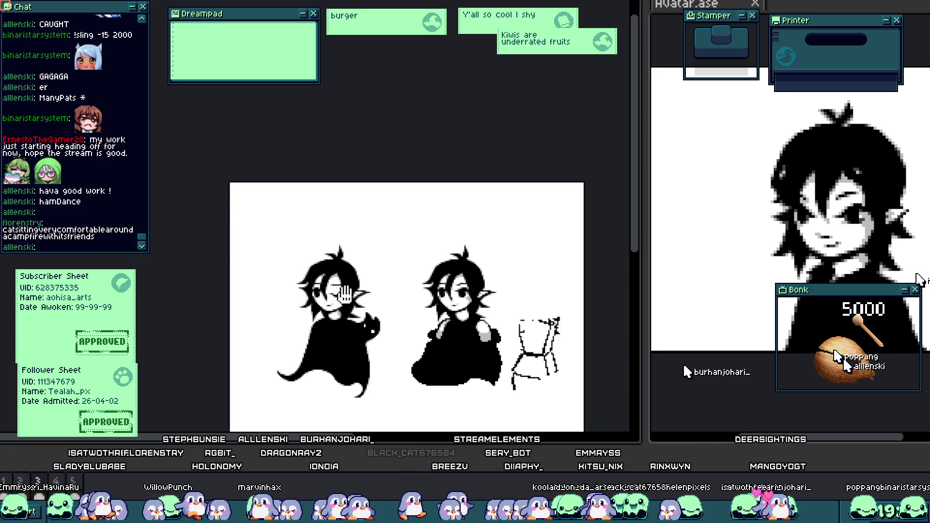
scroll(349, 294, "up", 3)
scroll(350, 293, "up", 2)
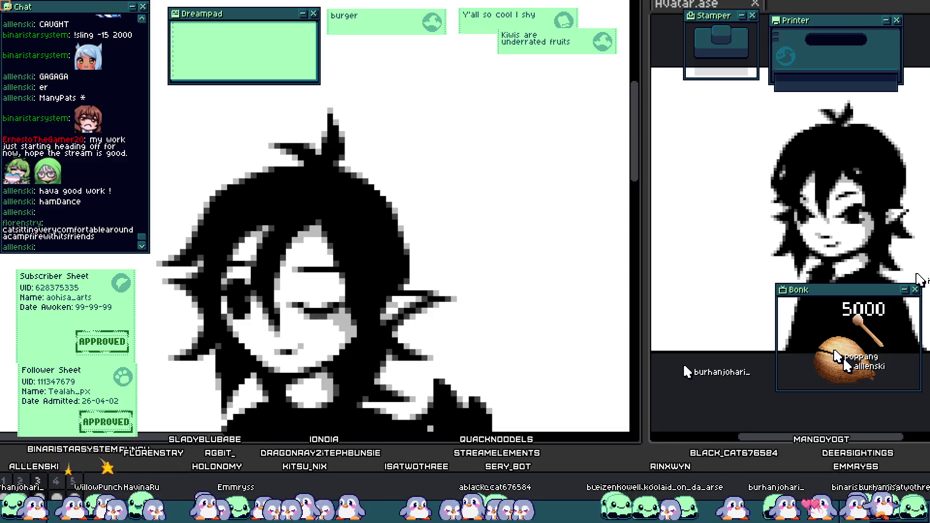
- Paint a dark pencil stroke reshaping the eye into a narrower, half-closed black lid
scroll(386, 291, "up", 3)
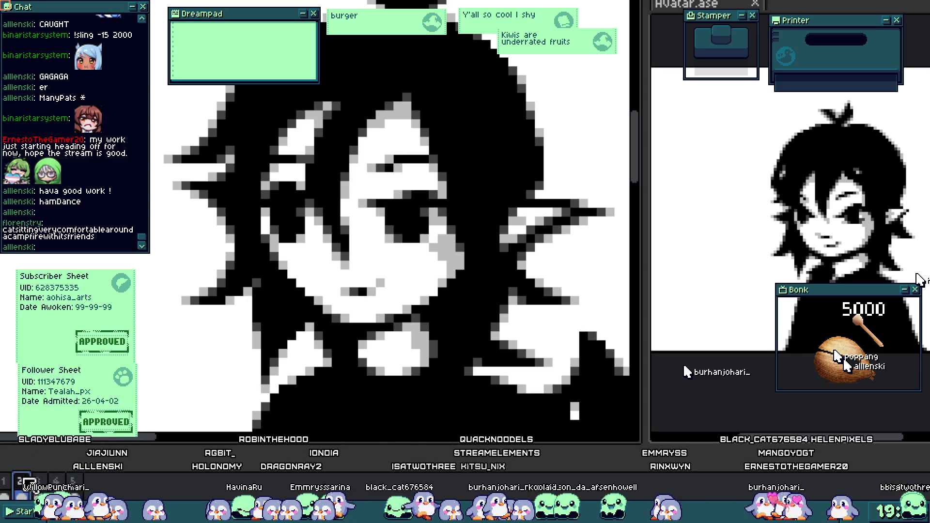
scroll(387, 242, "up", 2)
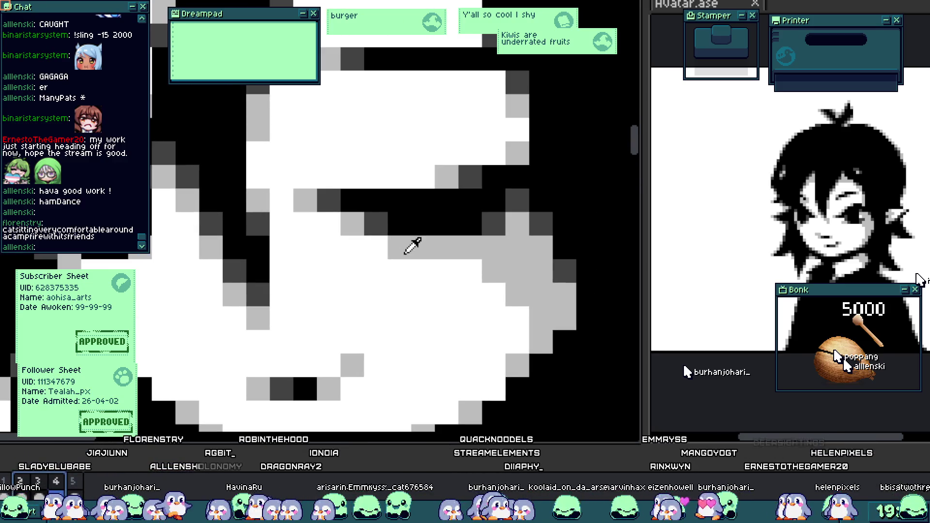
mouse_move(376, 223)
left_mouse_down()
mouse_move(422, 248)
mouse_move(409, 273)
left_mouse_up()
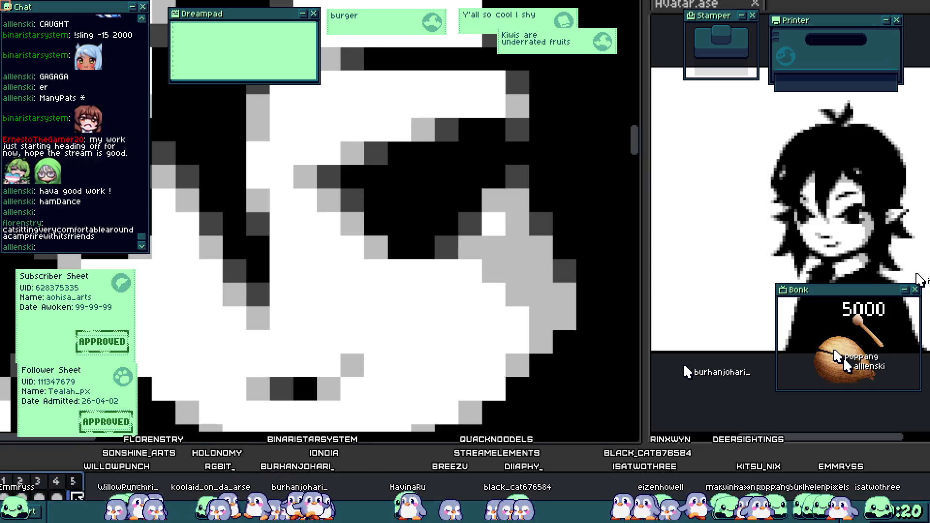
scroll(349, 238, "up", 1)
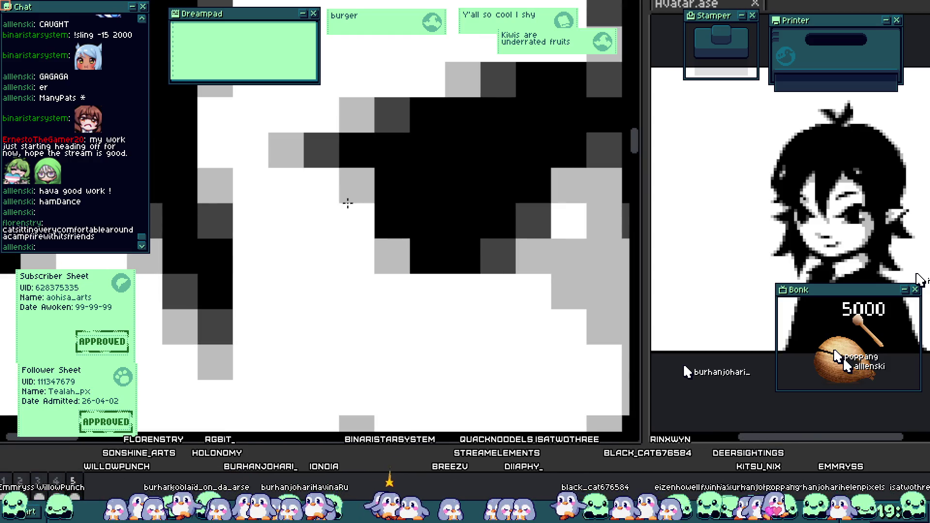
scroll(347, 202, "down", 1)
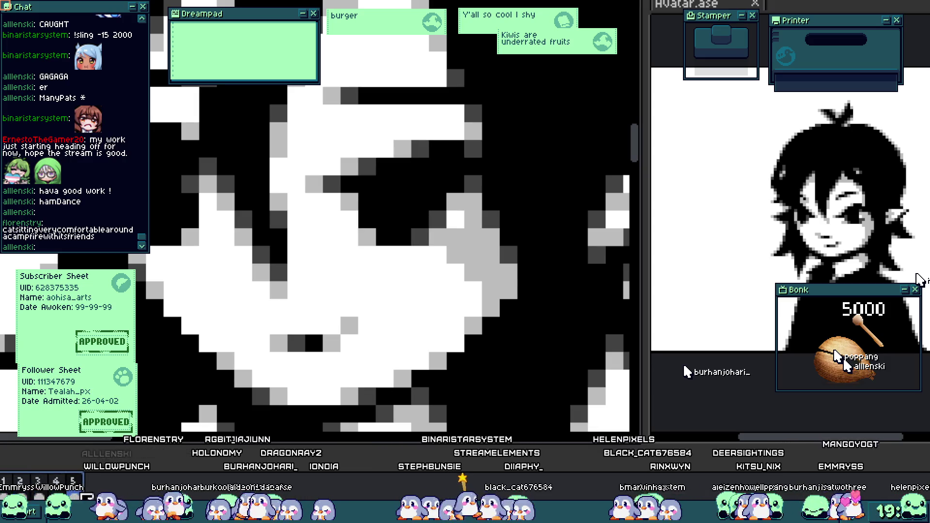
scroll(9, 413, "down", 1)
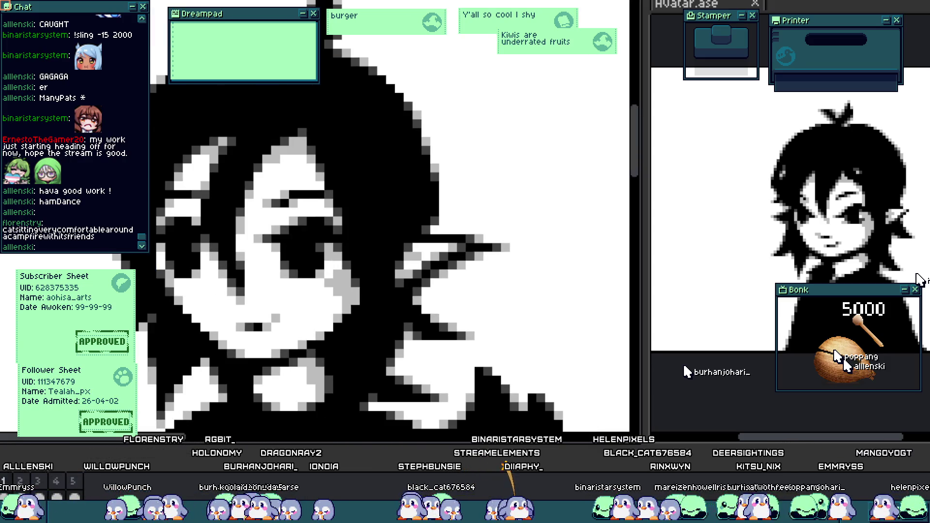
scroll(149, 404, "down", 1)
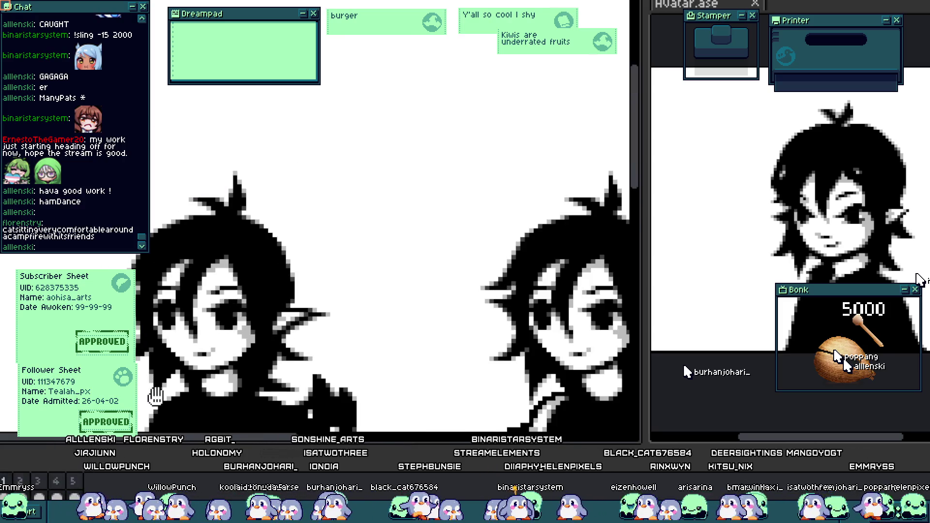
scroll(150, 403, "up", 2)
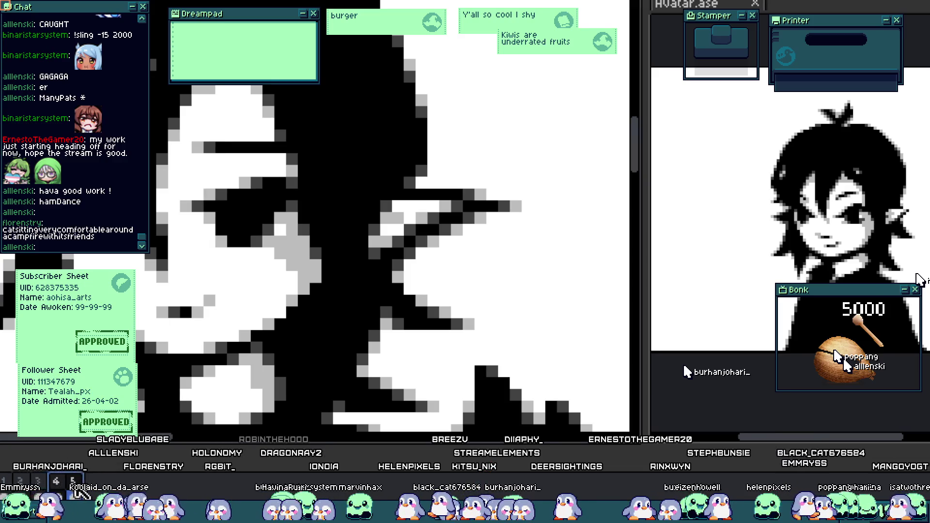
- Select part of the closed-eye line and move it into its new position
scroll(306, 228, "up", 3)
scroll(266, 290, "down", 3)
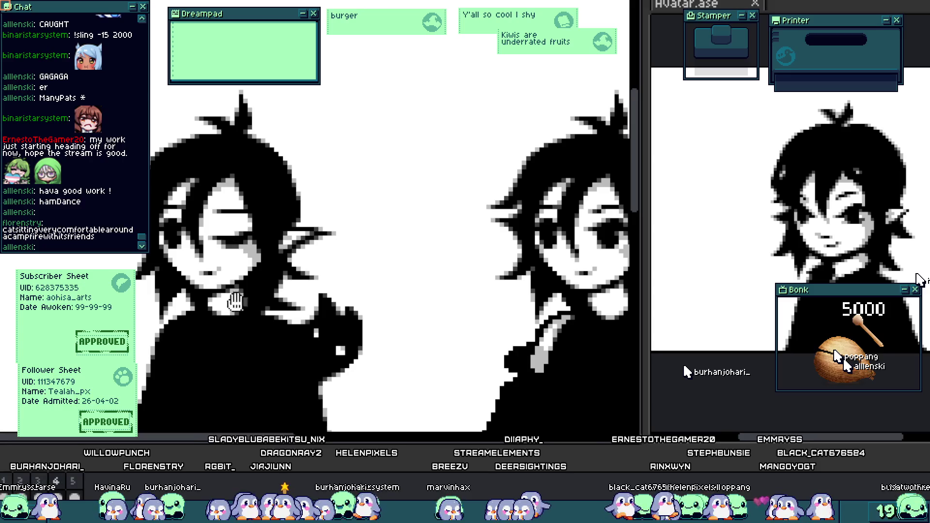
scroll(244, 304, "down", 1)
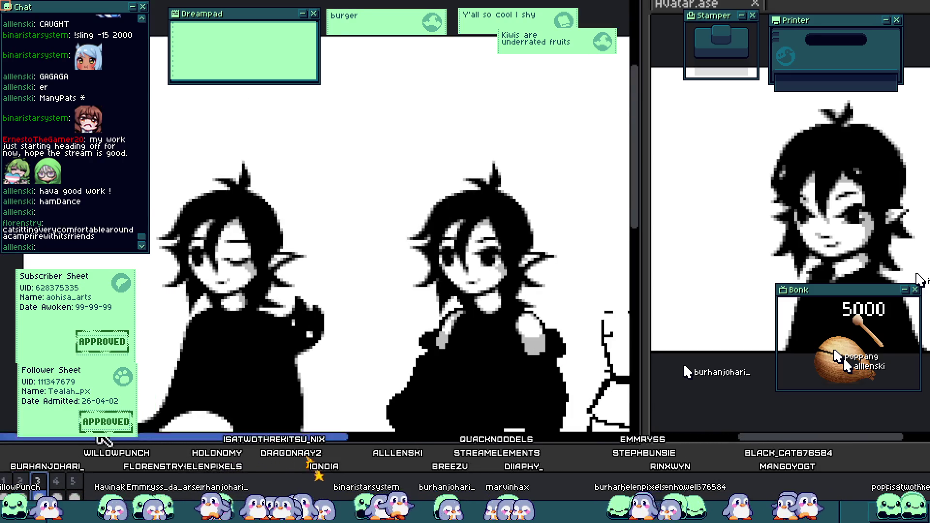
scroll(212, 291, "up", 4)
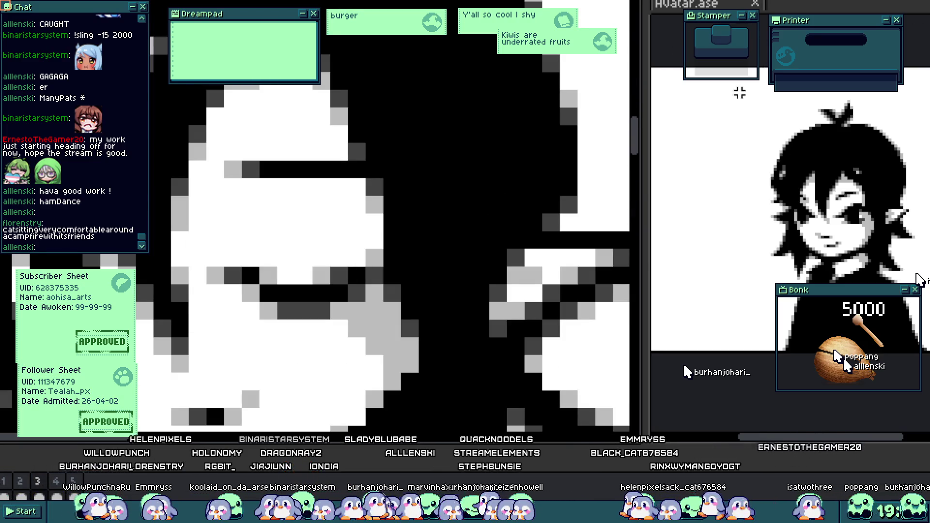
scroll(329, 230, "up", 1)
mouse_move(364, 196)
left_mouse_down()
mouse_move(270, 247)
mouse_move(269, 266)
left_mouse_up()
mouse_move(365, 220)
left_mouse_down()
mouse_move(388, 242)
mouse_move(353, 251)
mouse_move(328, 226)
mouse_move(325, 242)
left_mouse_up()
left_click(398, 235)
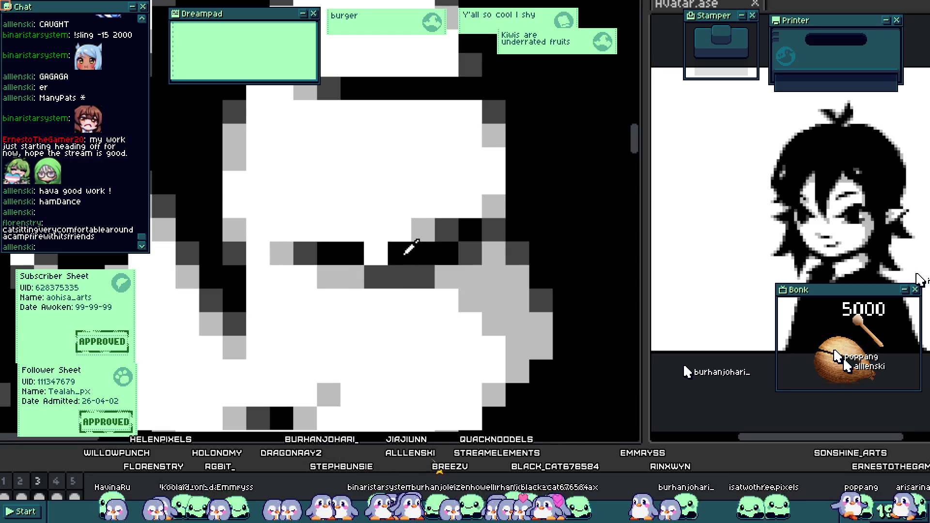
- Fill the white gap in the eye line black and compare with the open-eye frame
left_click(375, 254)
scroll(358, 274, "down", 2)
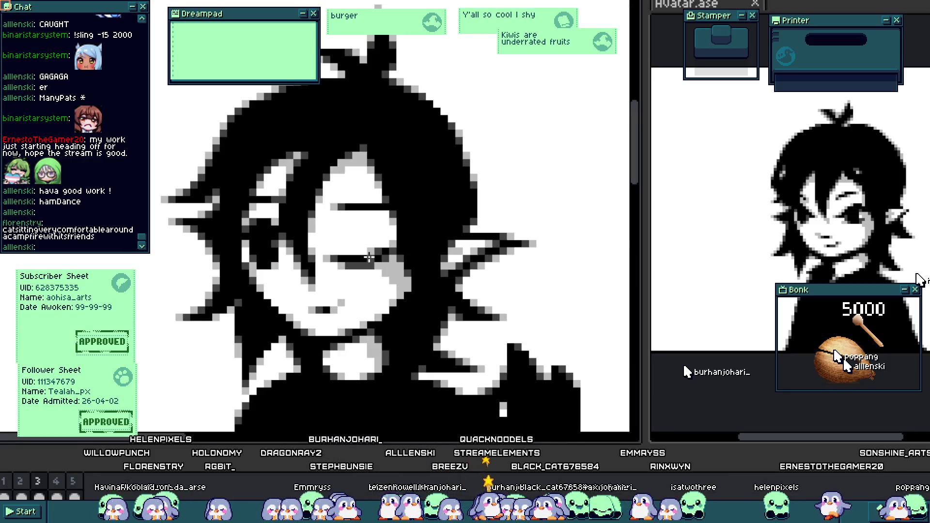
scroll(369, 257, "down", 3)
scroll(354, 247, "up", 3)
key("ctrl+z")
key("ctrl+z")
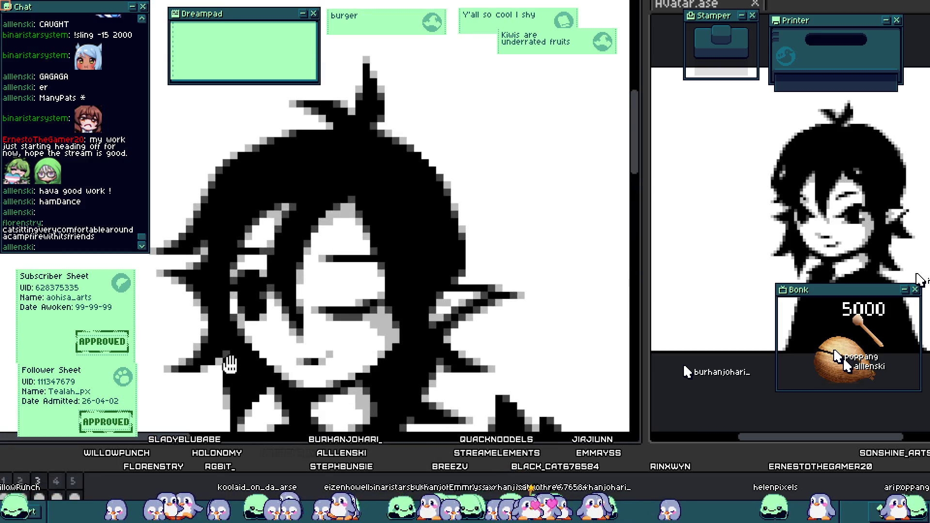
scroll(297, 373, "down", 3)
scroll(296, 374, "up", 3)
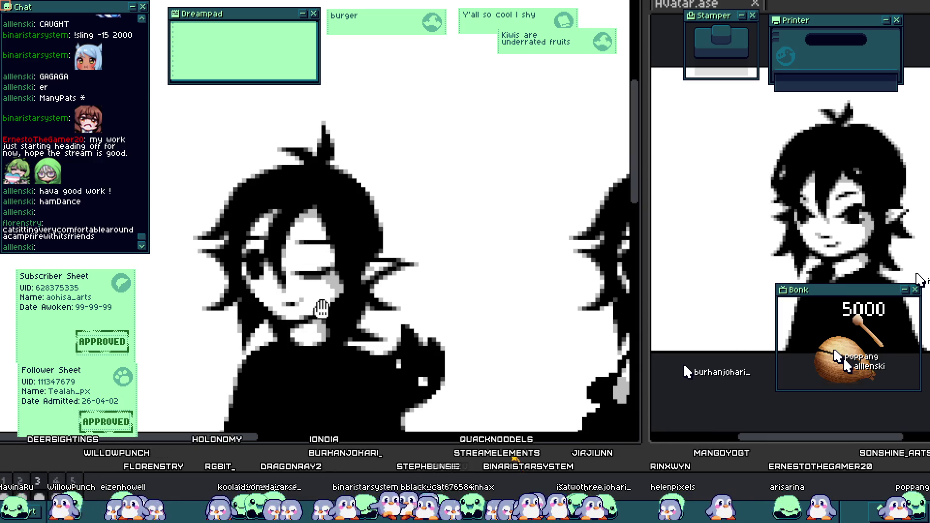
scroll(319, 315, "down", 1)
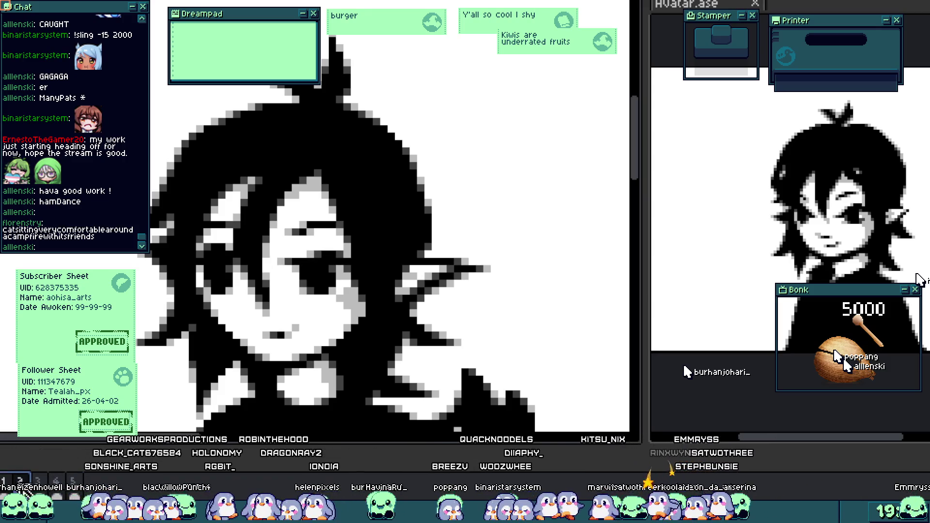
- Darken an eye-line pixel, turn the one above it grey, and step through the blink frames
scroll(385, 193, "up", 4)
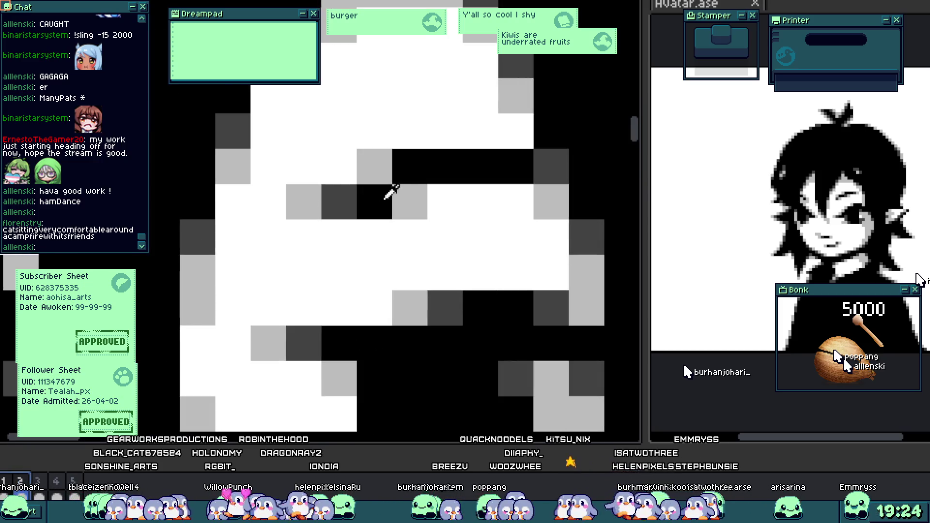
left_click(410, 202)
right_click(407, 166)
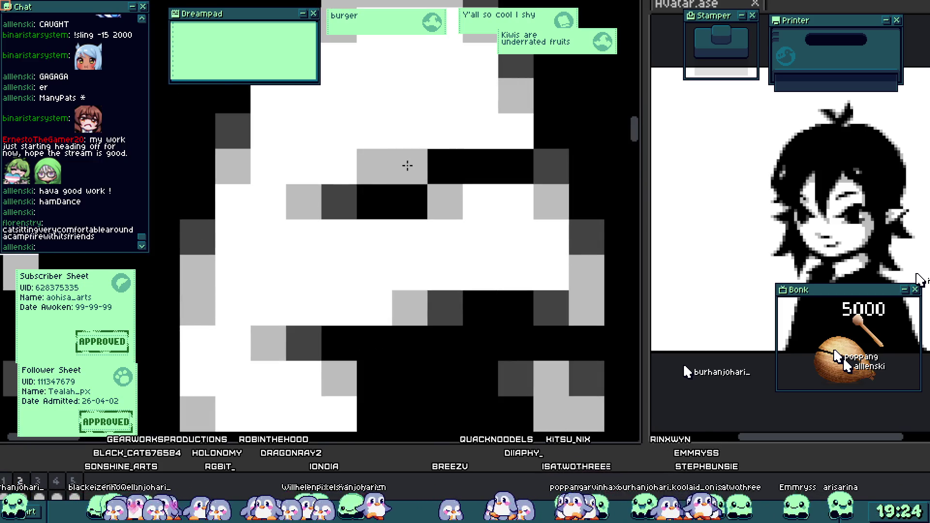
scroll(408, 166, "down", 5)
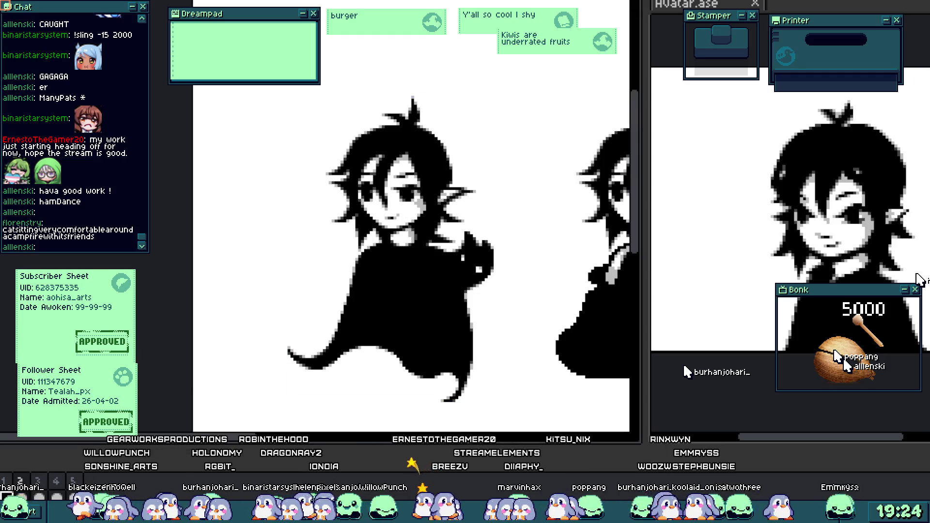
key("Right")
key("Right")
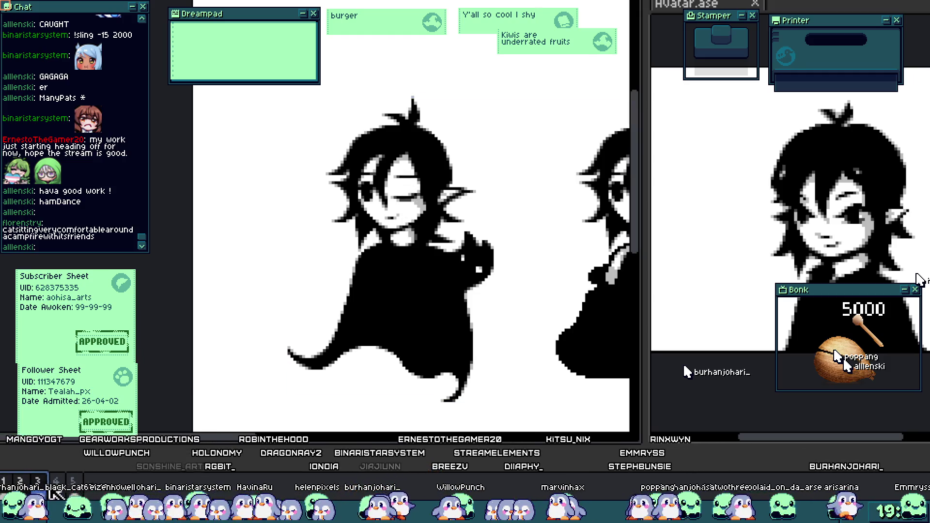
key("Right")
key("Right")
key("Left")
key("Left")
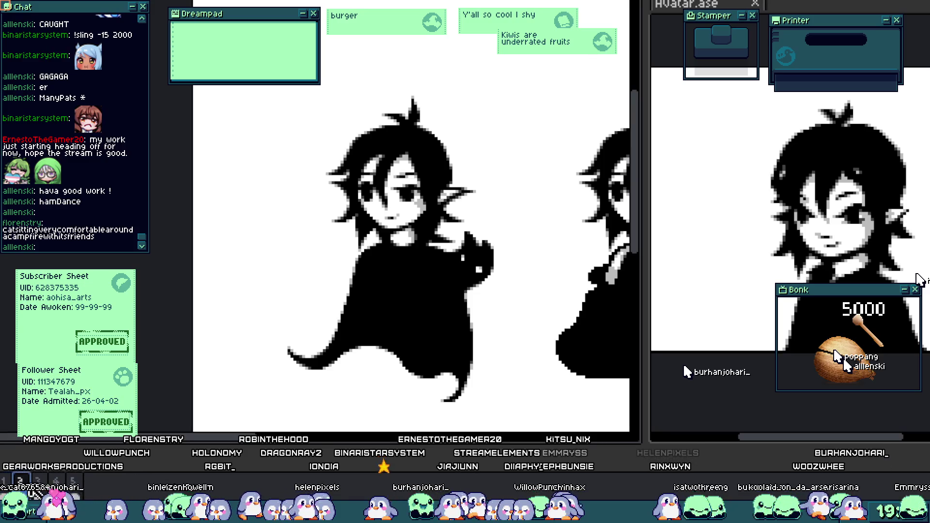
- On the next frame, turn a black eyelid pixel dark grey after discarding a trial stroke
scroll(430, 189, "up", 5)
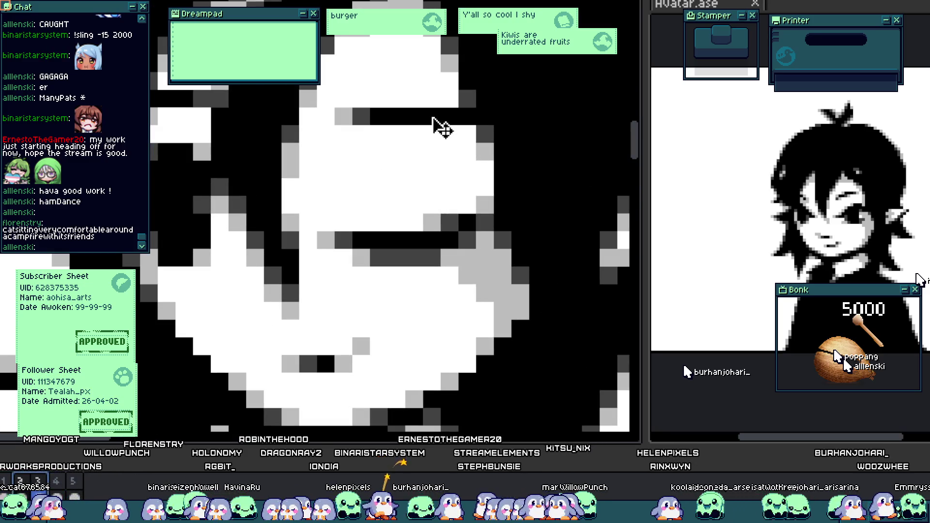
key("Right")
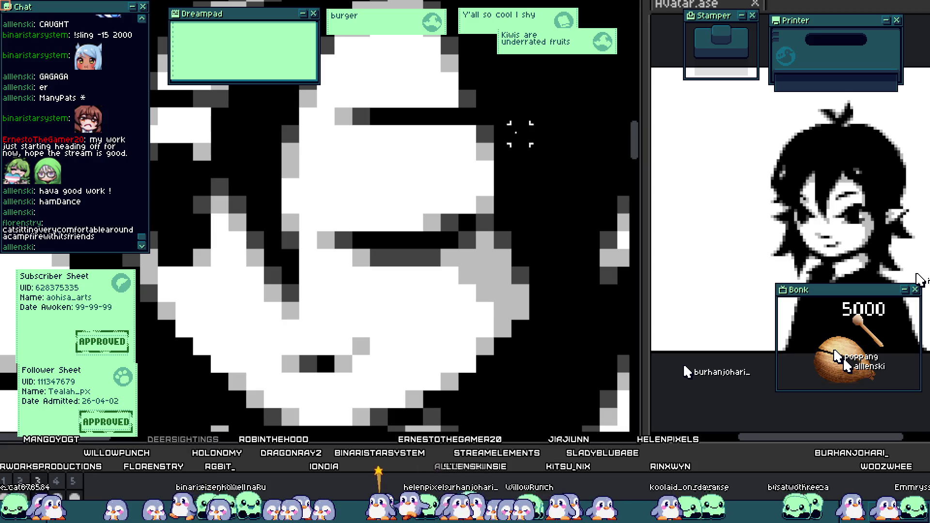
scroll(465, 138, "up", 1)
left_click_drag(407, 85, 372, 159)
key("ctrl+z")
key("ctrl+z")
key("ctrl+z")
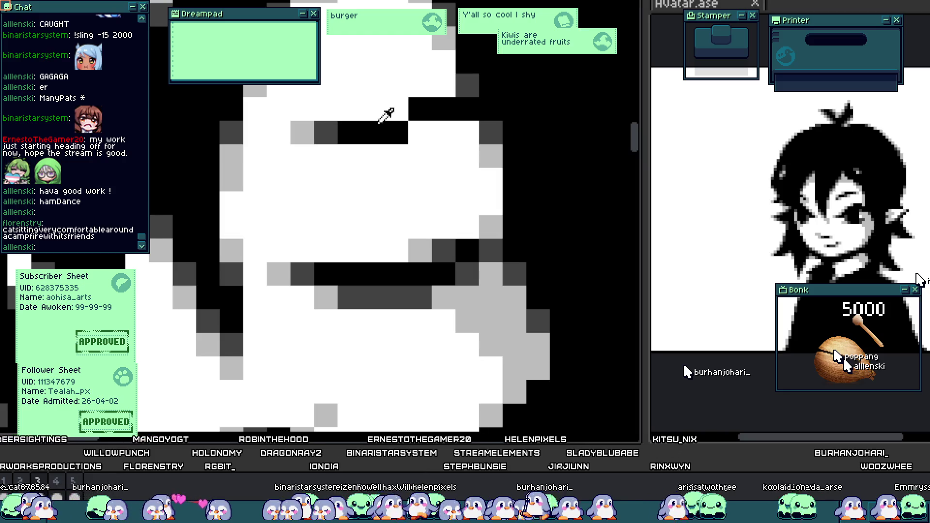
left_click(395, 129)
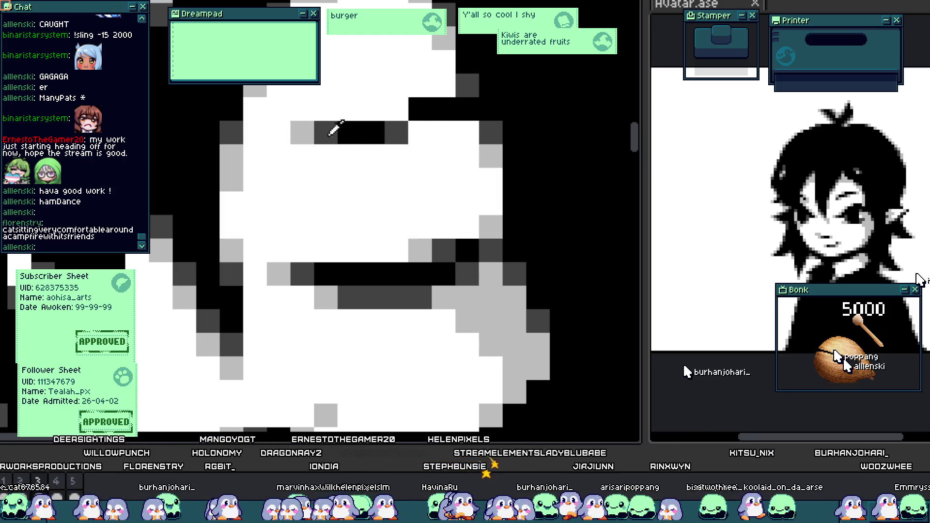
- Paint a few face pixels black and add dark-grey and light-grey shading pixels
scroll(412, 140, "down", 5)
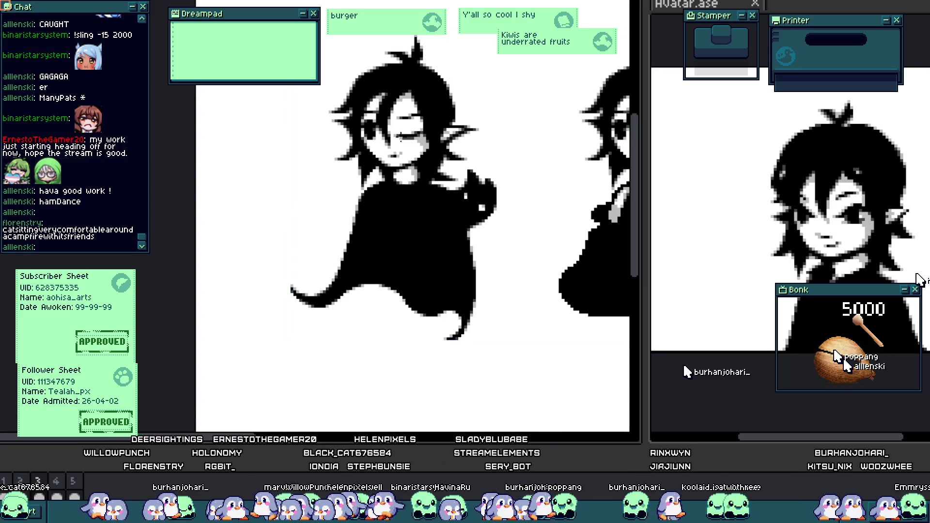
scroll(409, 107, "up", 2)
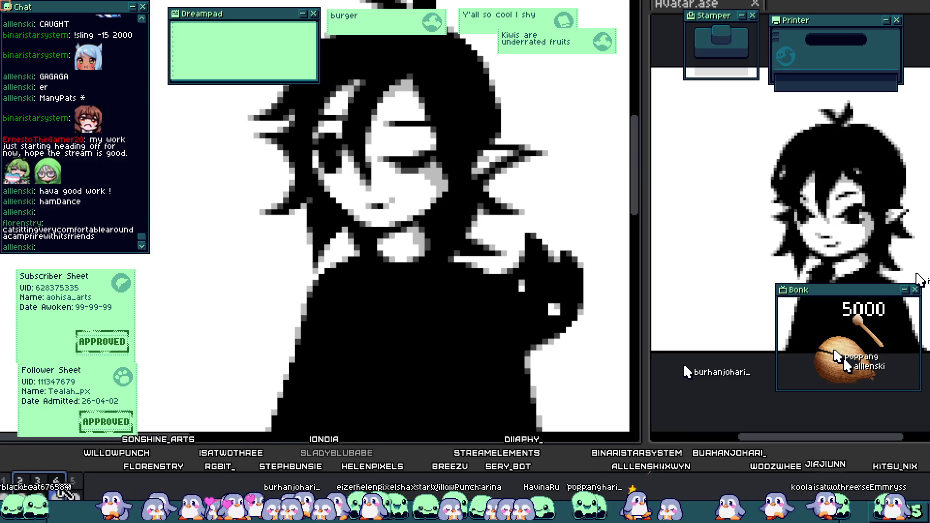
scroll(418, 121, "up", 3)
scroll(418, 120, "up", 2)
left_click_drag(429, 145, 435, 124)
left_click(242, 155, "alt")
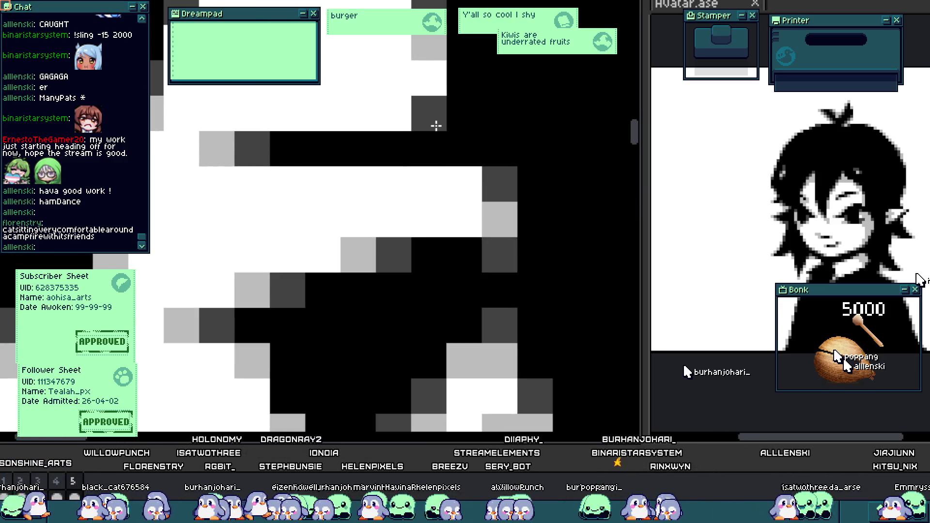
left_click(201, 141, "alt")
left_click(358, 113)
- Turn stray black pixels on the face back to white
left_click(394, 149)
left_click(429, 184, "alt")
left_click_drag(429, 150, 453, 154)
scroll(420, 137, "down", 3)
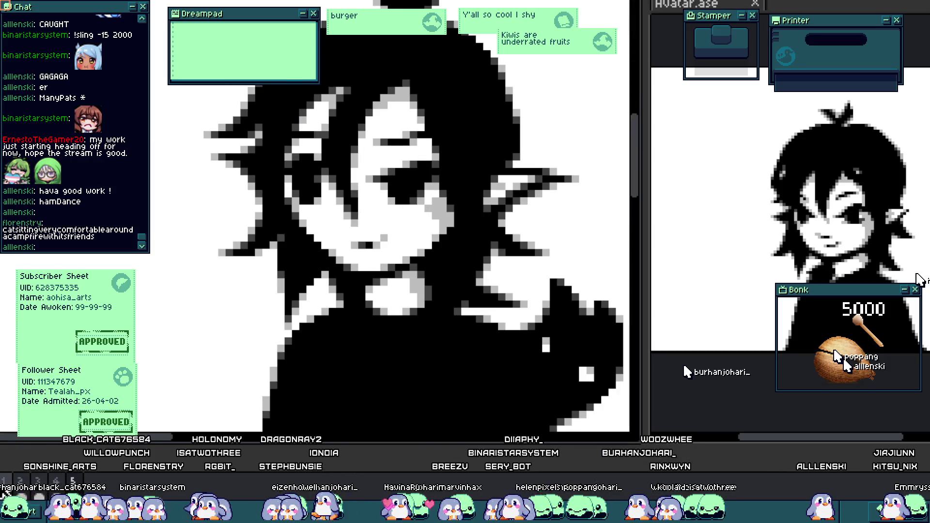
scroll(533, 279, "down", 3)
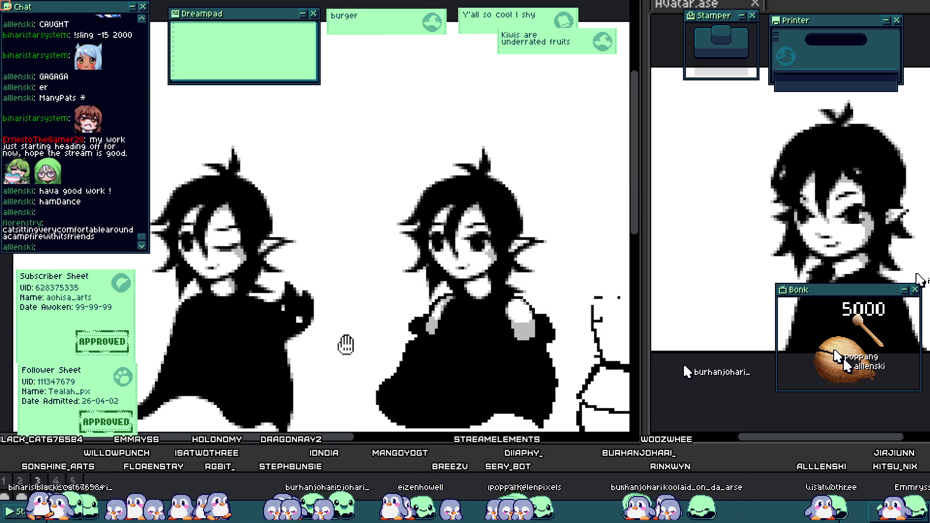
scroll(346, 345, "down", 2)
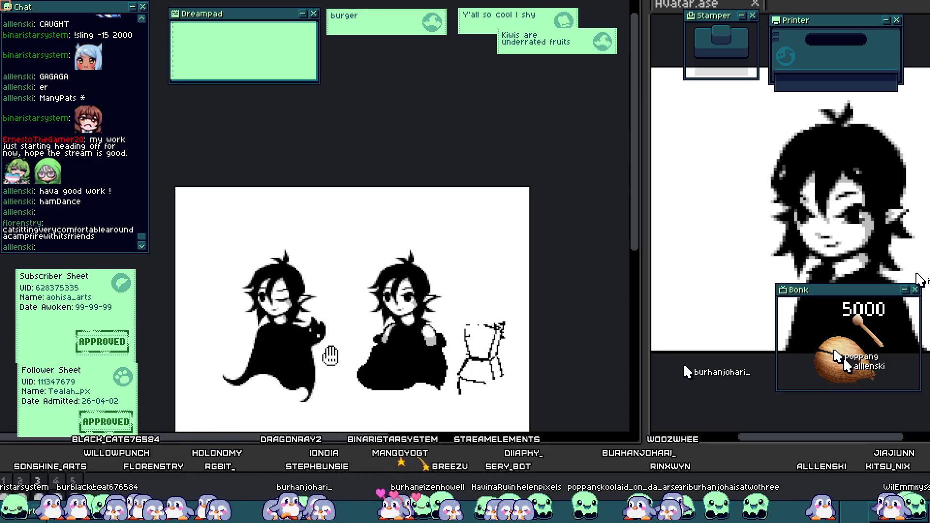
scroll(331, 357, "up", 2)
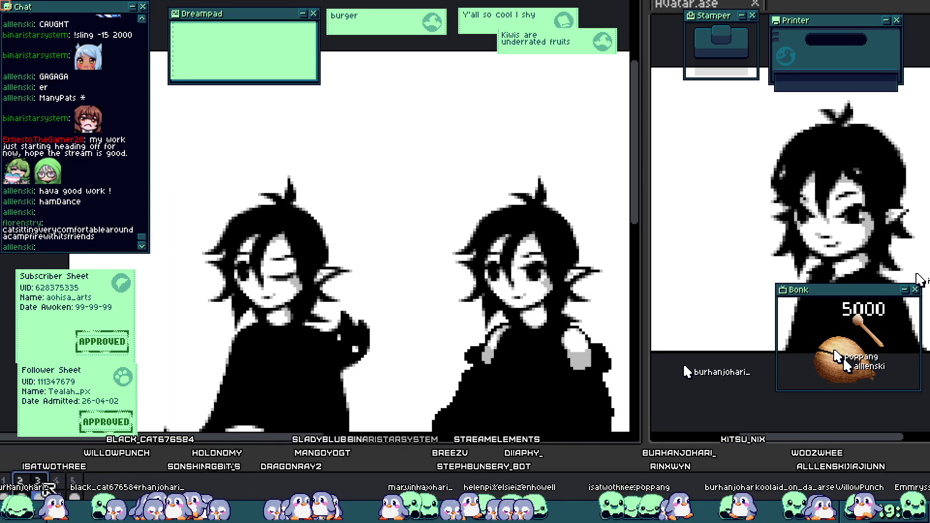
scroll(388, 233, "up", 4)
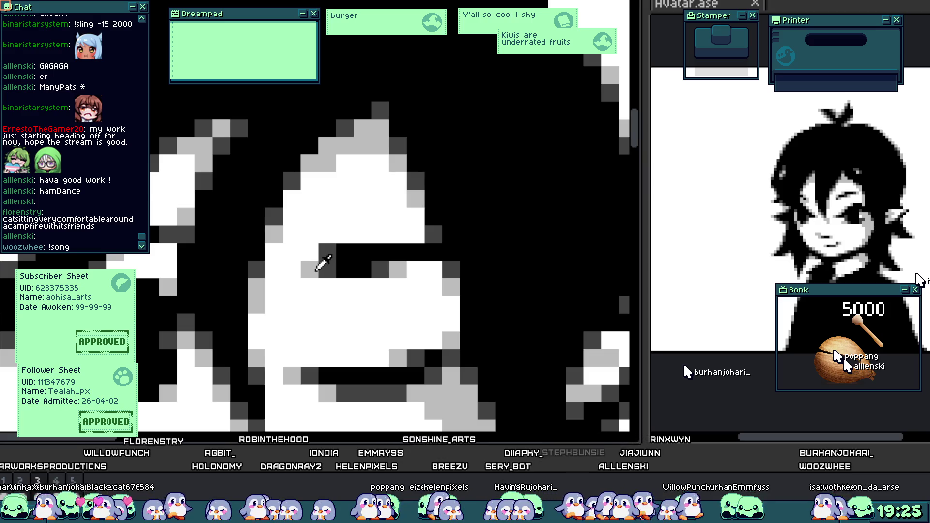
scroll(391, 268, "down", 4)
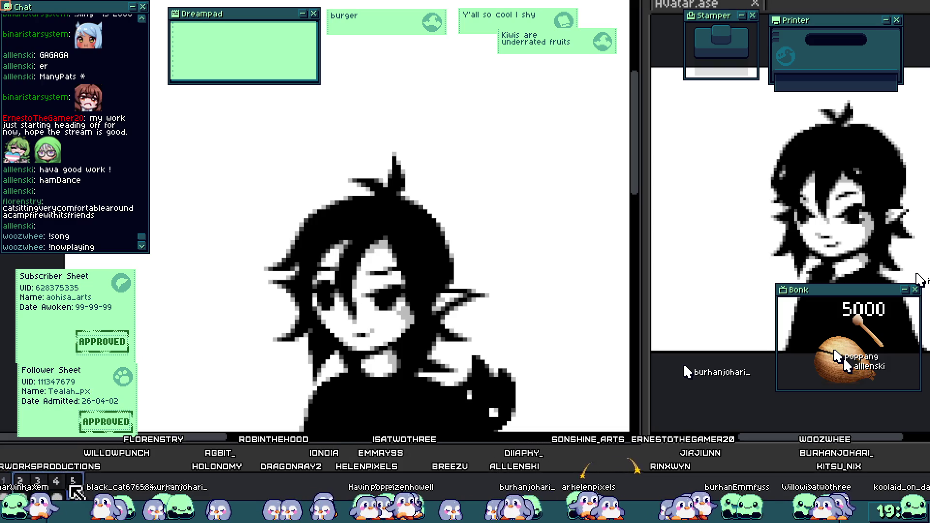
scroll(627, 210, "down", 1)
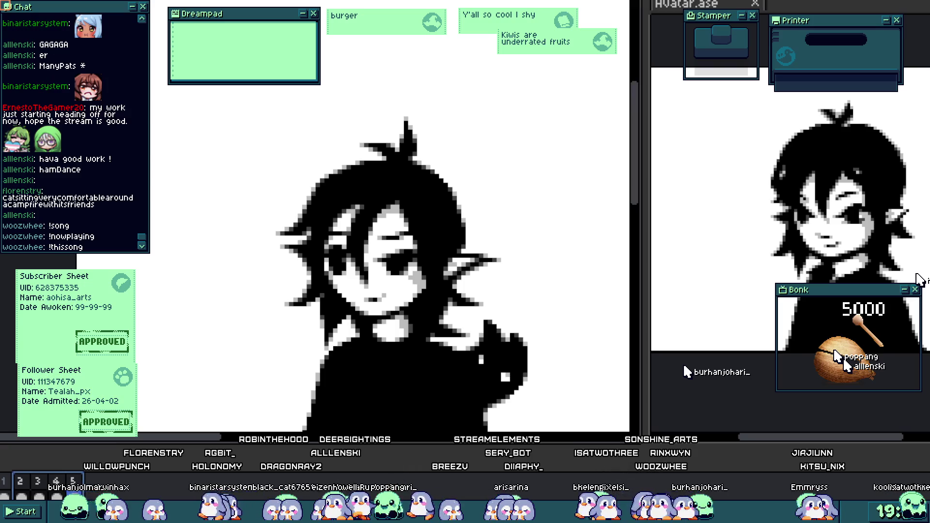
left_click_drag(523, 252, 504, 252)
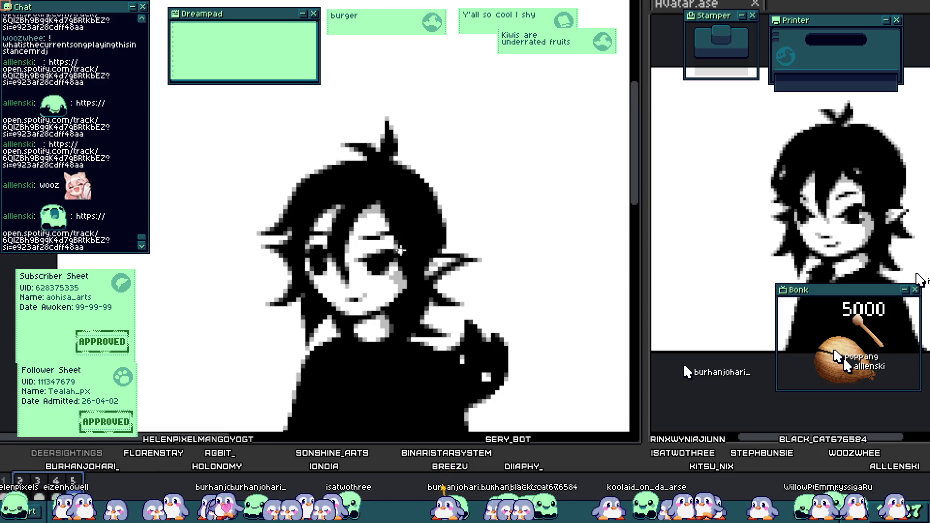
scroll(330, 228, "up", 3)
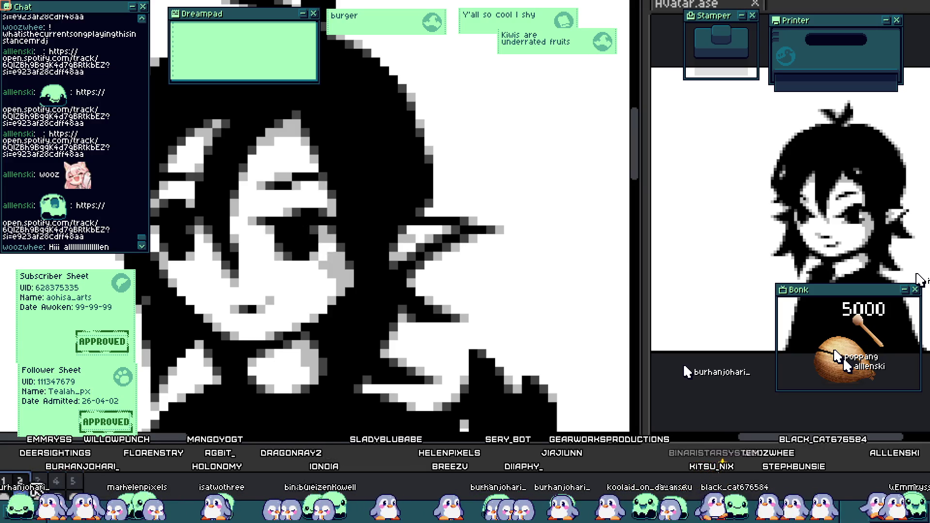
scroll(299, 222, "up", 2)
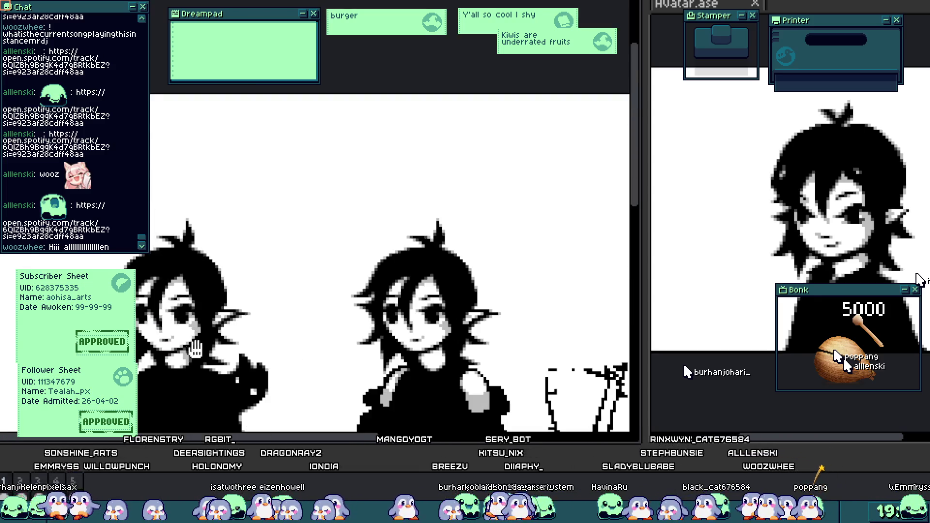
scroll(184, 361, "down", 5)
left_click_drag(184, 361, 240, 298)
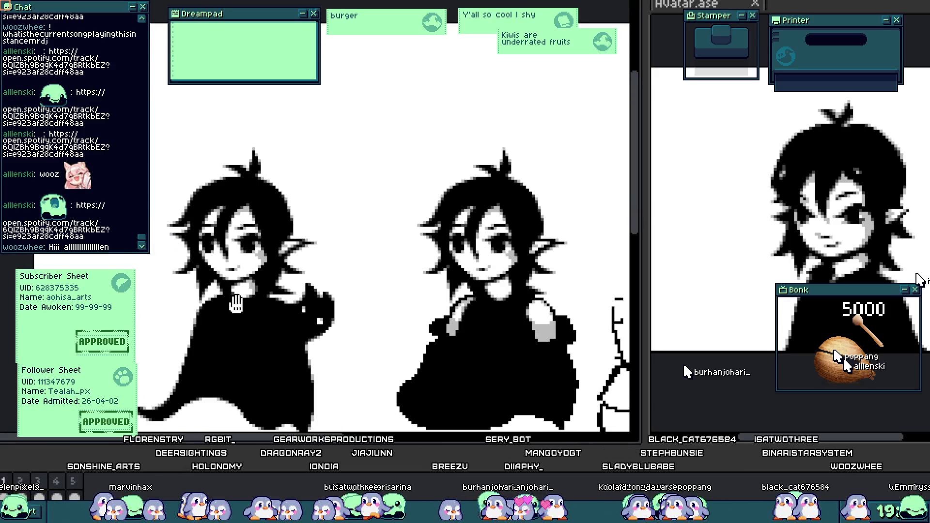
scroll(244, 317, "up", 3)
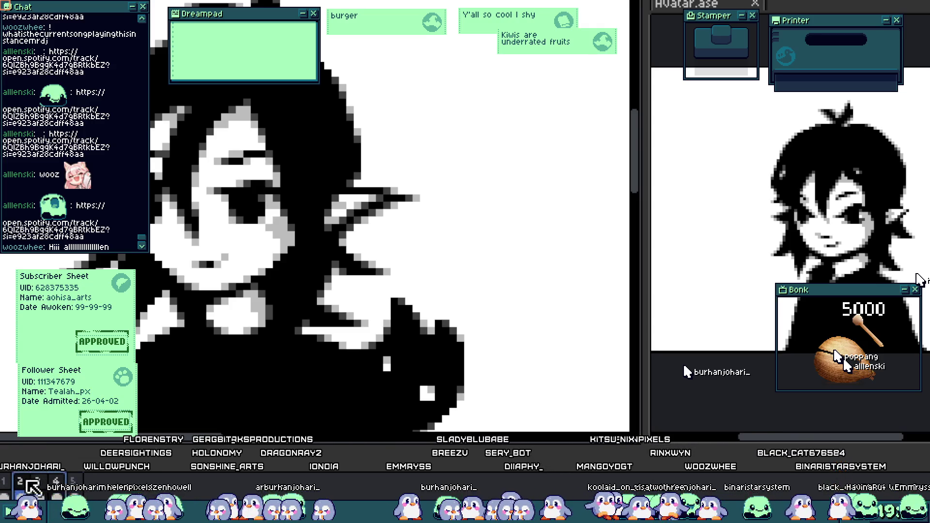
left_click_drag(204, 280, 338, 294)
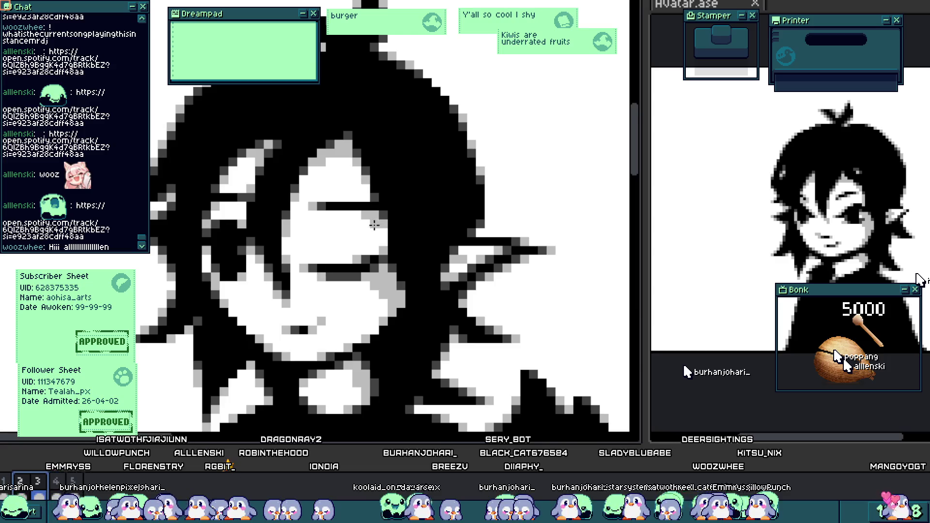
- Paint a closed-eye pixel black, add light-grey shading nearby, and revert some grey pixels to white
scroll(355, 170, "up", 1)
left_click(344, 170)
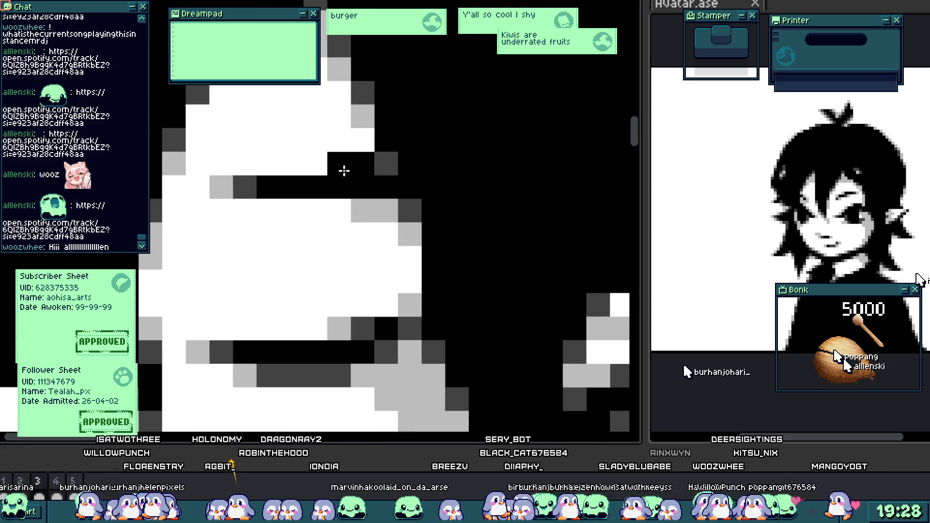
key("ctrl+z")
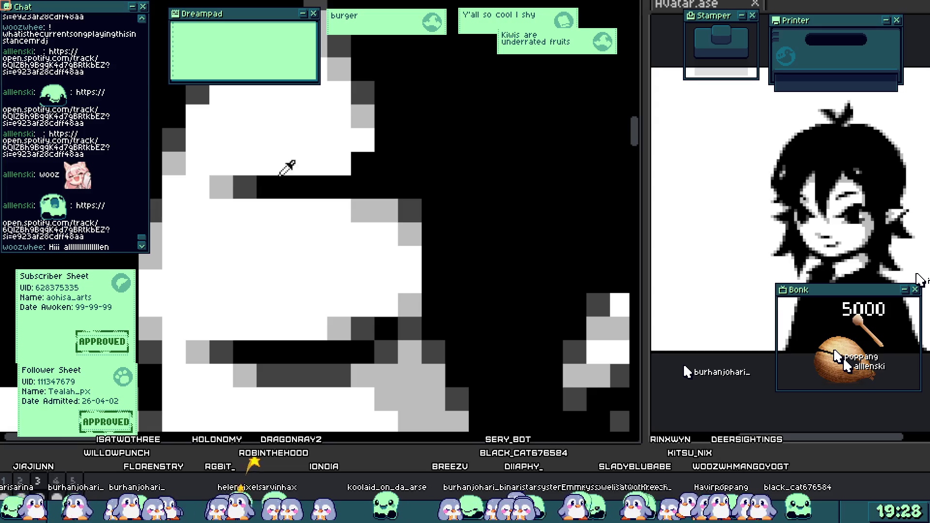
left_click(340, 165)
left_click(316, 164)
left_click(381, 194)
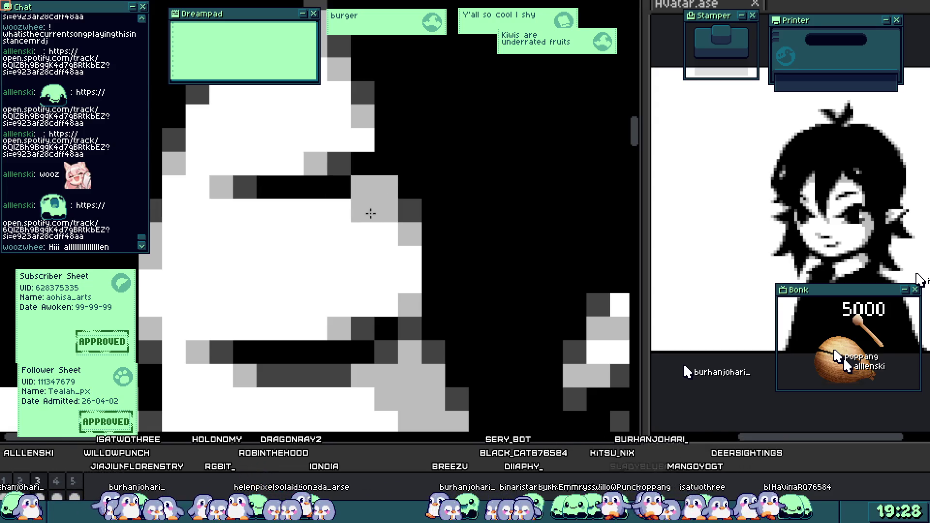
left_click_drag(371, 213, 377, 209)
- Step through animation frames 2–4 in the timeline to preview the blink
scroll(378, 242, "down", 3)
scroll(355, 201, "up", 3)
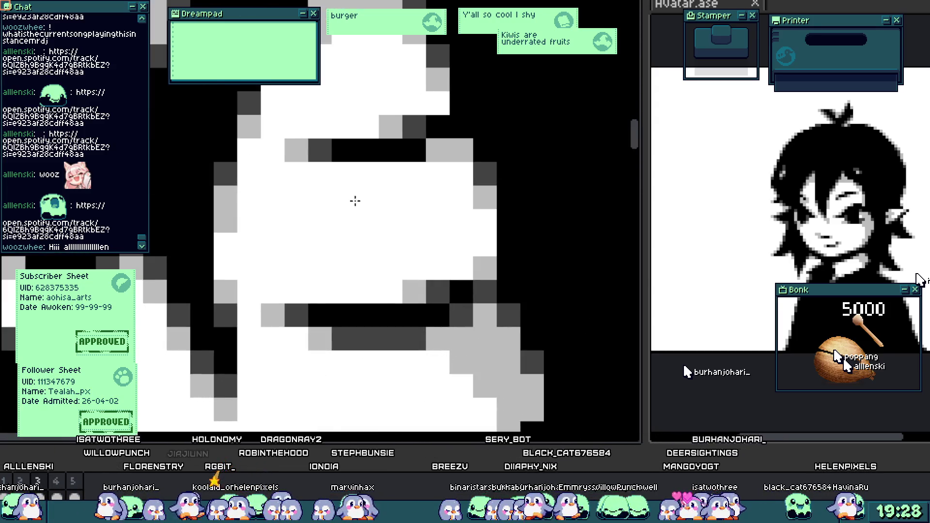
scroll(384, 210, "down", 3)
scroll(385, 211, "up", 3)
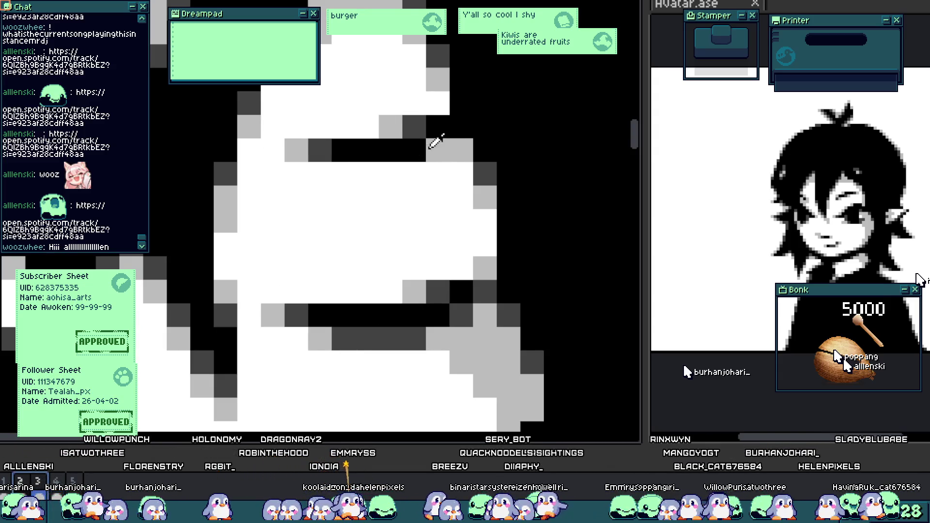
scroll(290, 339, "down", 2)
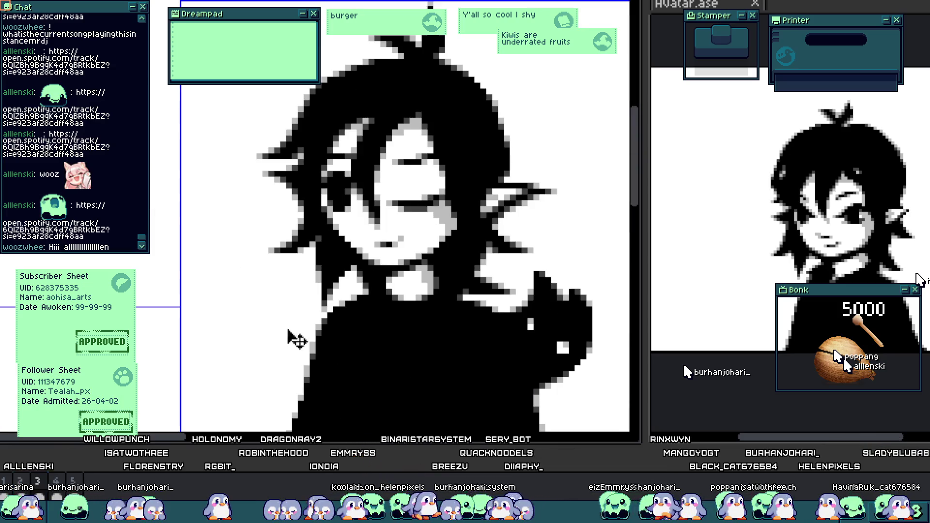
left_click(25, 482)
left_click(38, 482)
left_click(56, 482)
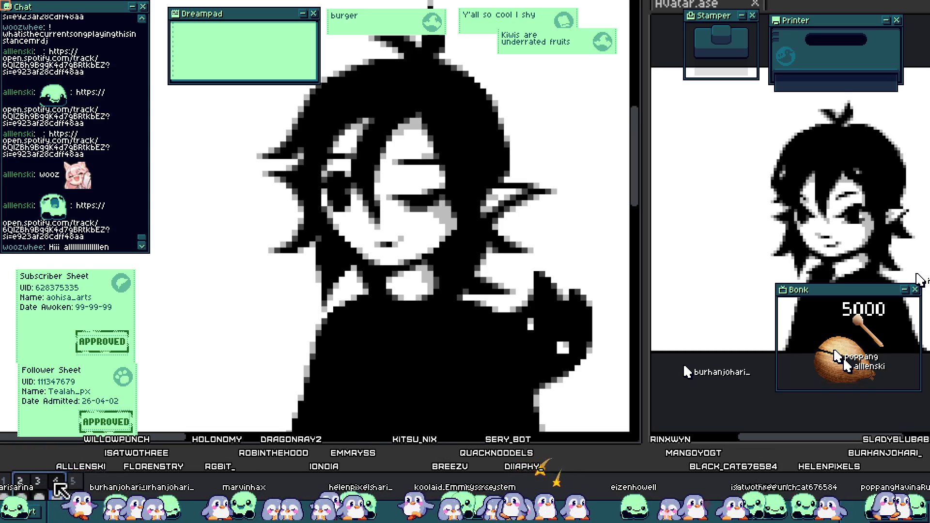
- Switch back to the earlier blink frame with the eye and ear in view
scroll(426, 150, "up", 3)
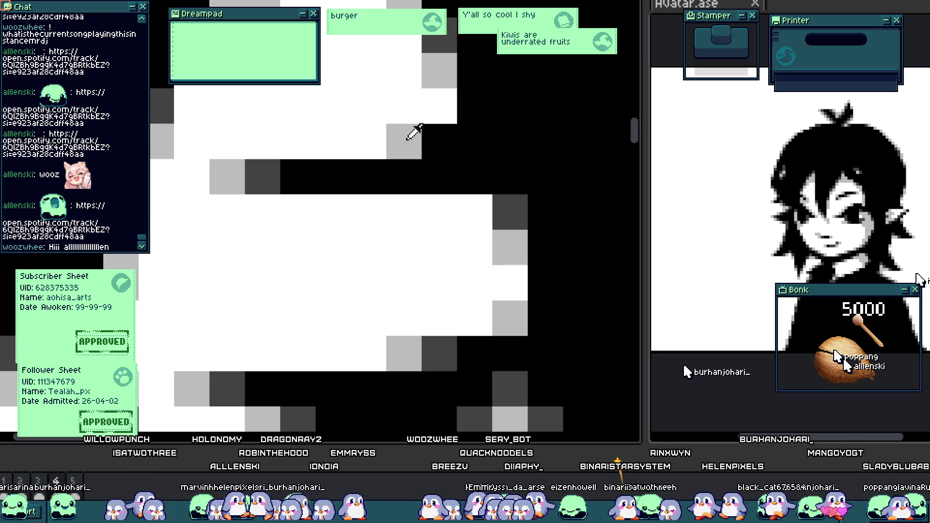
scroll(465, 174, "down", 2)
left_click(38, 482)
left_click(57, 486)
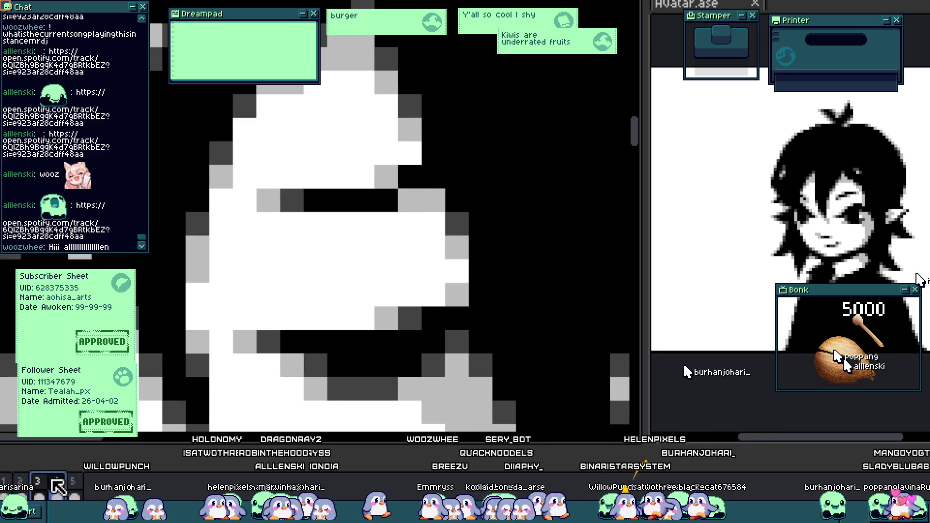
left_click_drag(302, 165, 301, 262)
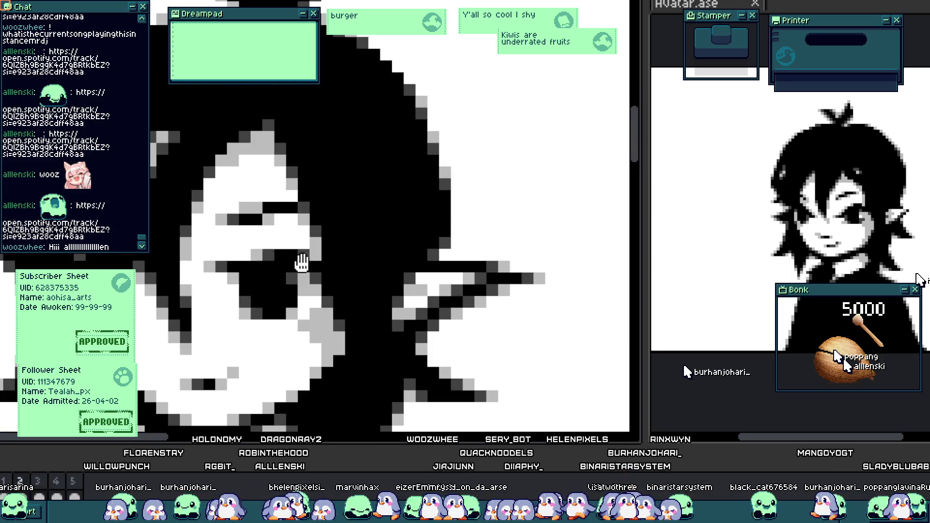
scroll(302, 262, "down", 4)
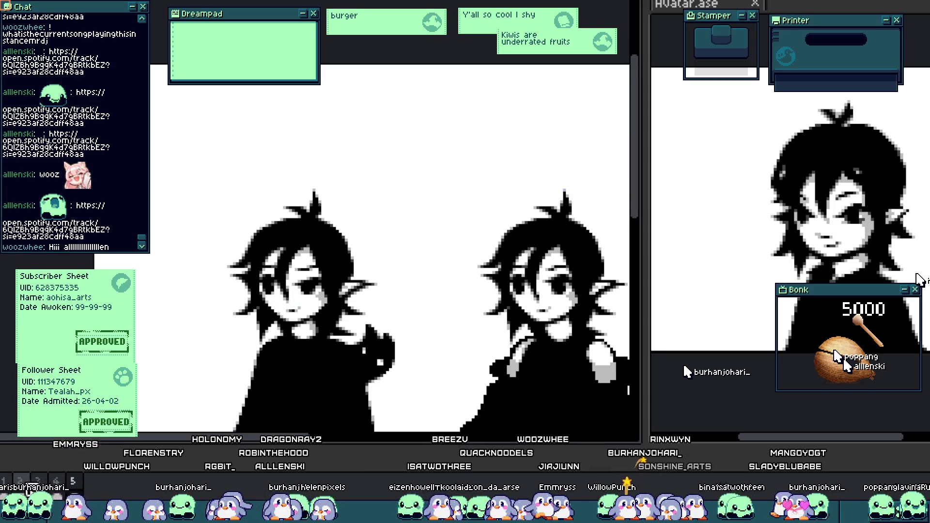
- Play the blink animation from the open-eye frame and zoom out to view both avatar sprites
key("v")
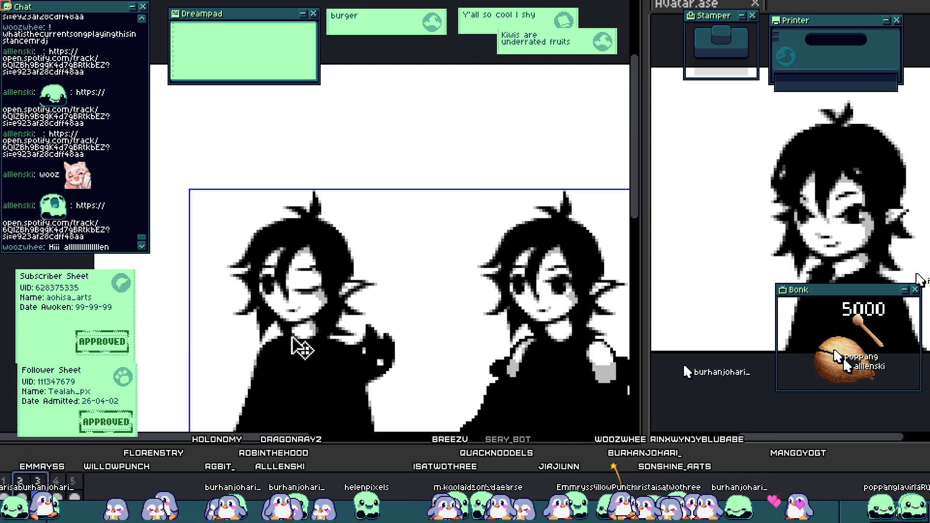
scroll(329, 345, "up", 2)
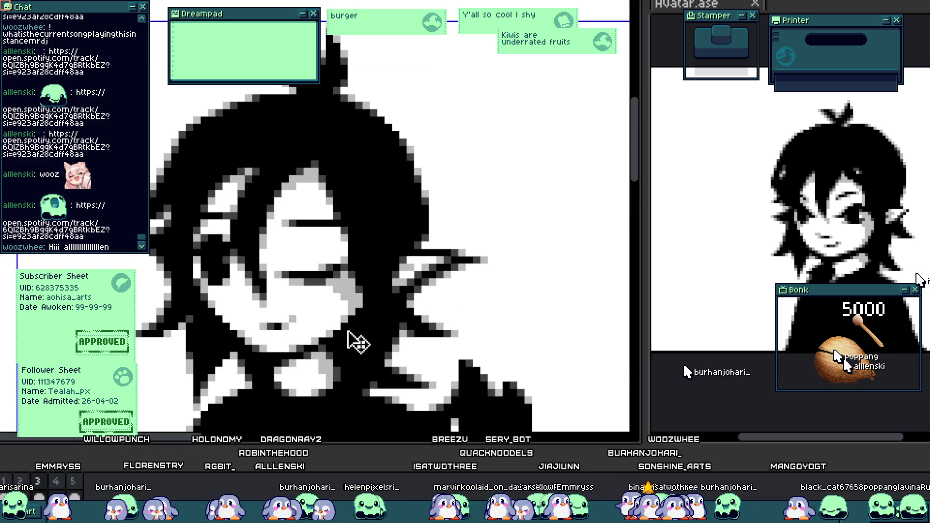
key("Left")
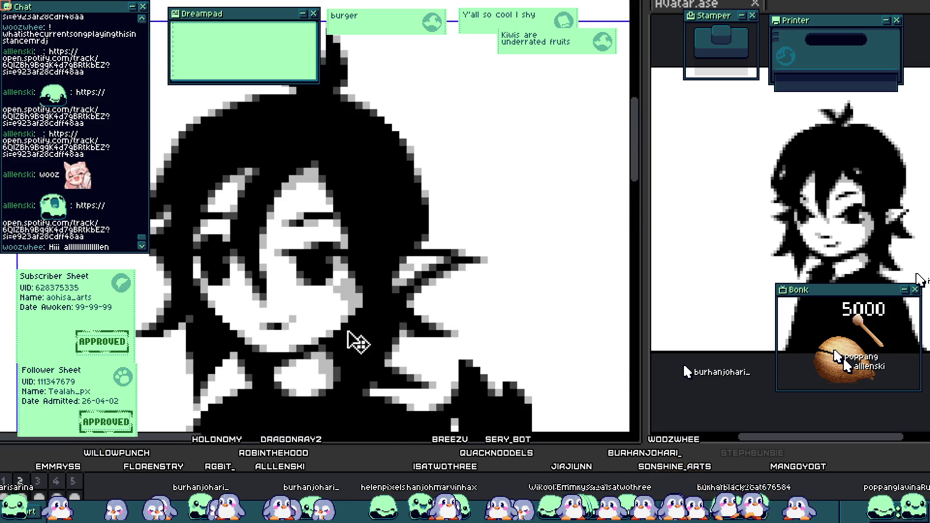
key("Return")
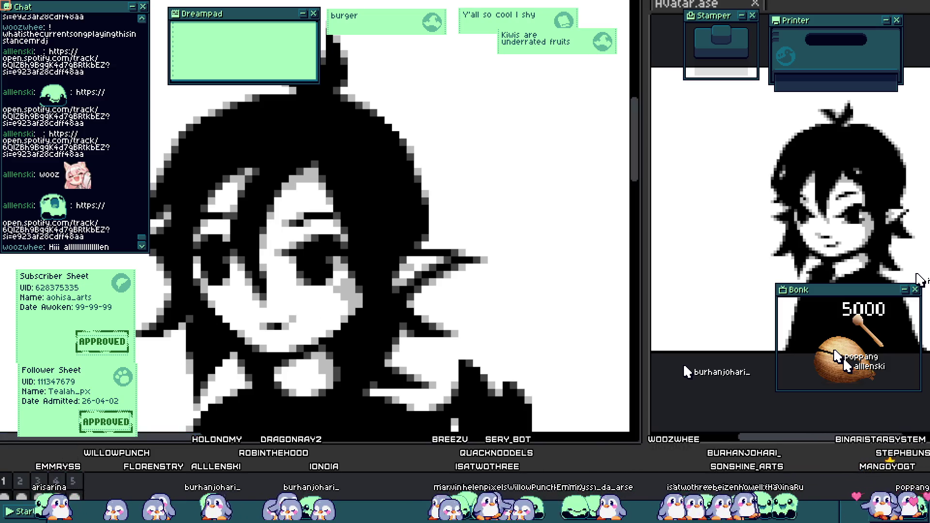
scroll(315, 322, "down", 2)
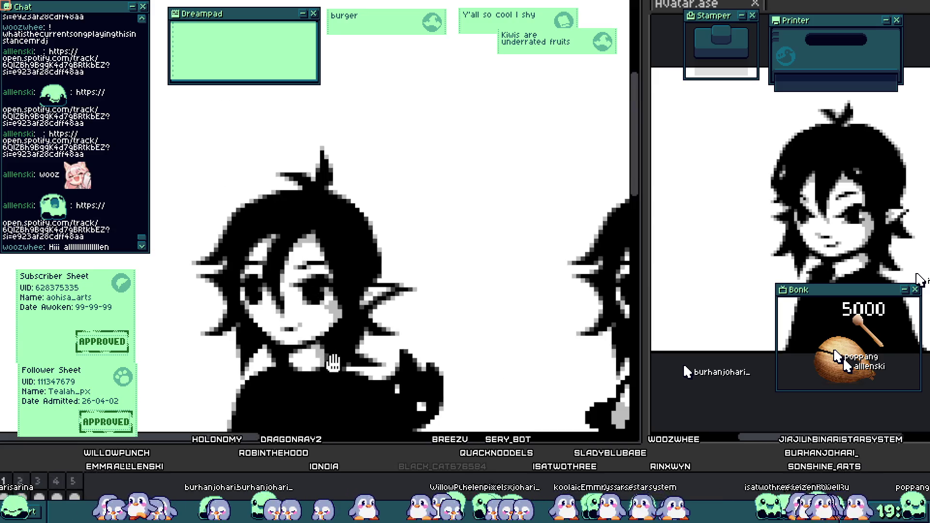
scroll(325, 320, "down", 3)
scroll(322, 311, "up", 2)
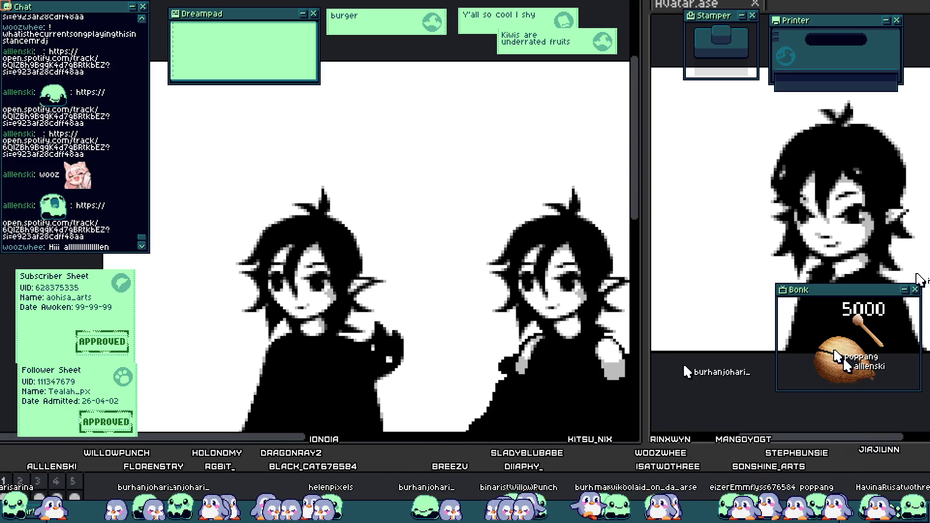
left_click_drag(341, 315, 341, 308)
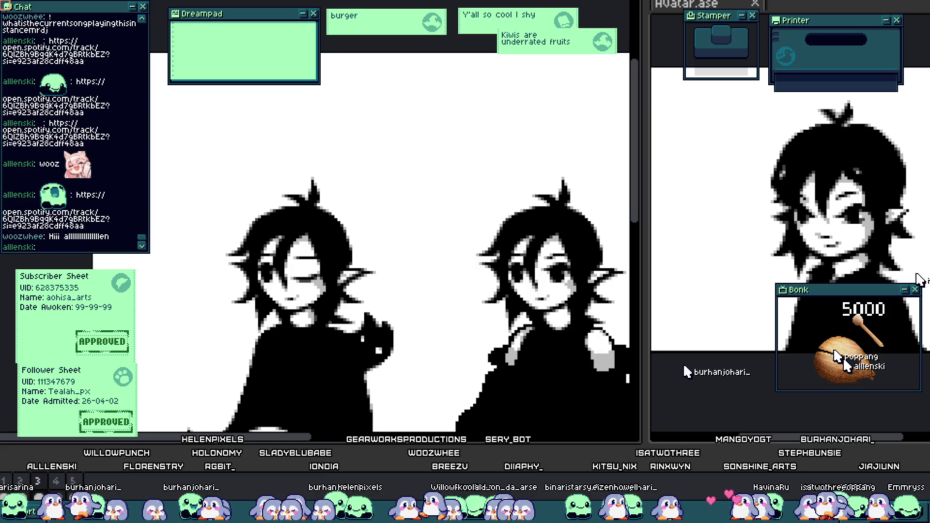
- Shade the black pixels under the eye light grey and repaint the eye area with white and grey
scroll(322, 266, "up", 4)
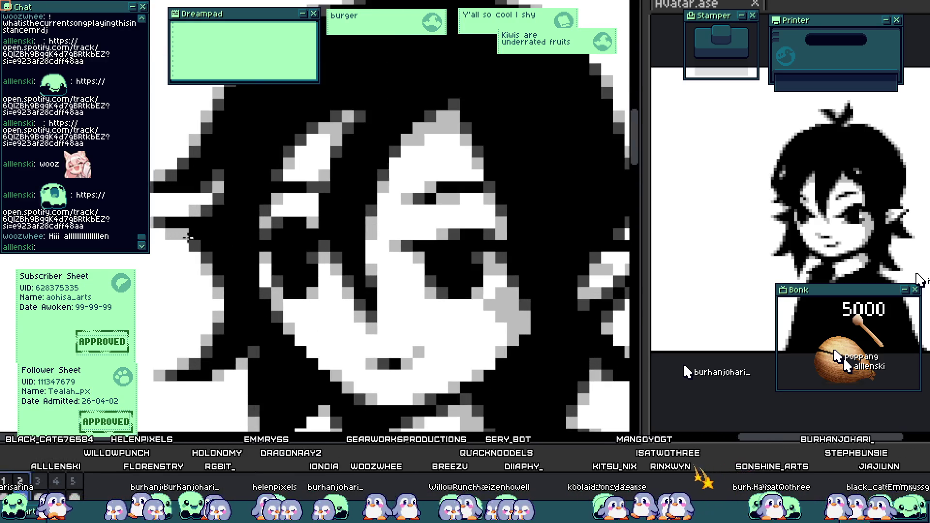
scroll(281, 274, "up", 3)
scroll(282, 275, "down", 3)
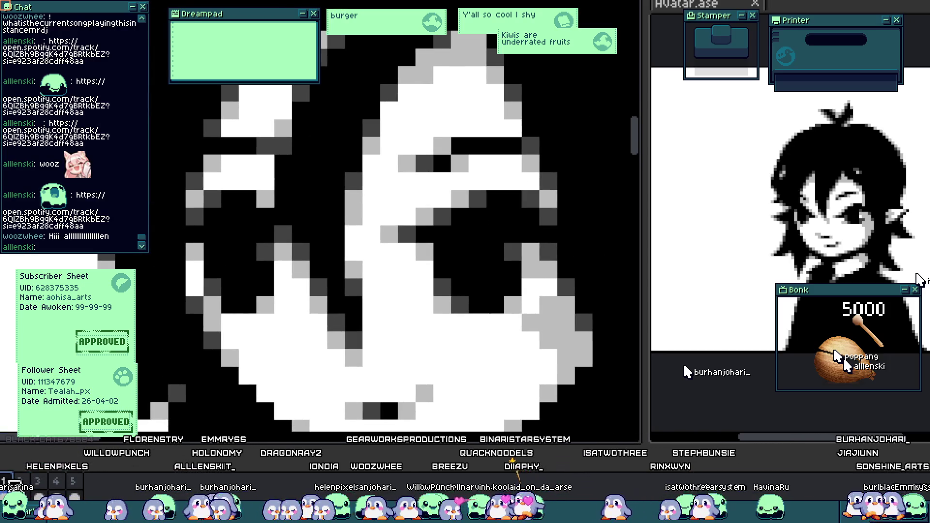
scroll(199, 215, "up", 1)
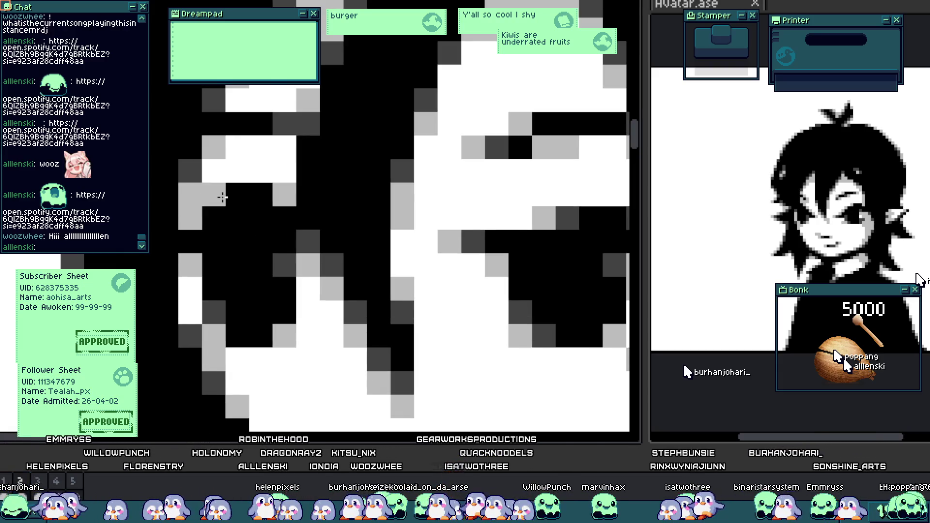
mouse_move(218, 197)
left_mouse_down()
mouse_move(270, 200)
mouse_move(244, 196)
mouse_move(262, 212)
mouse_move(280, 200)
left_mouse_up()
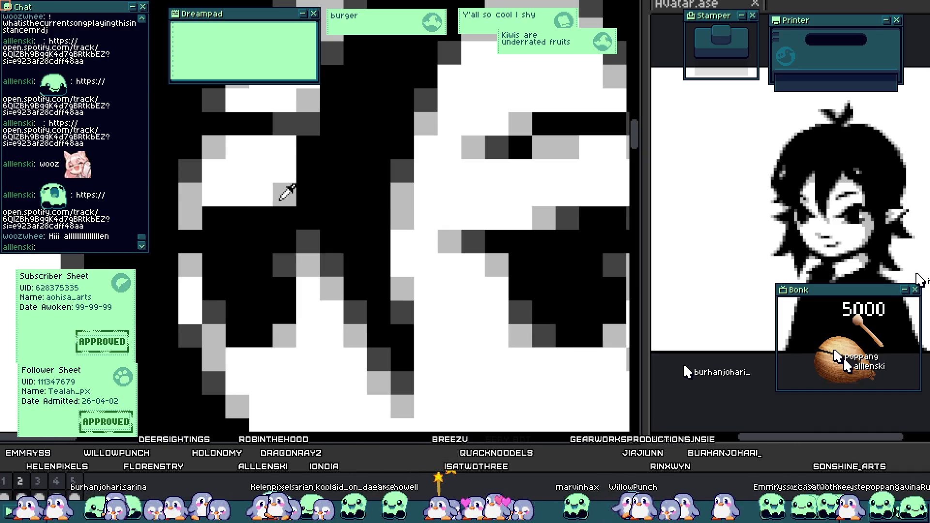
mouse_move(313, 236)
left_mouse_down()
mouse_move(264, 220)
mouse_move(286, 191)
left_mouse_up()
scroll(308, 286, "down", 4)
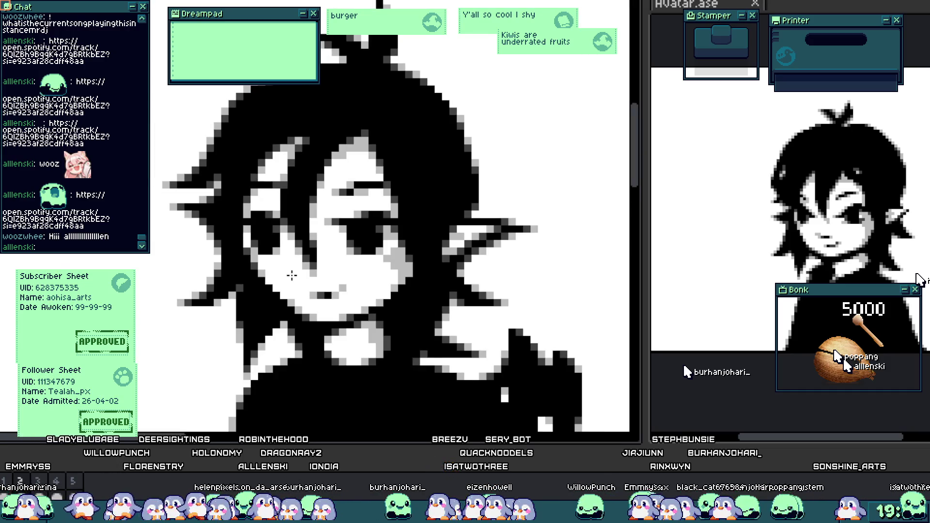
scroll(291, 275, "up", 1)
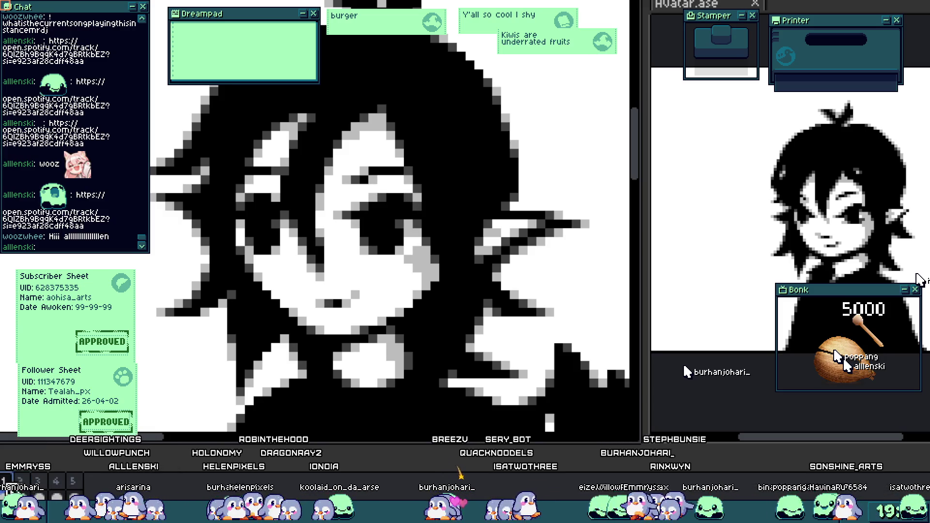
scroll(258, 187, "up", 2)
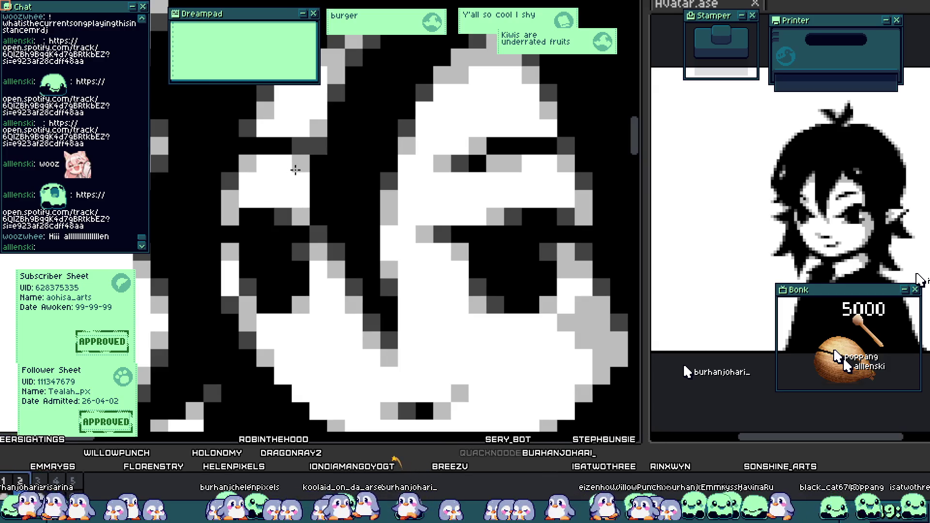
scroll(292, 280, "down", 5)
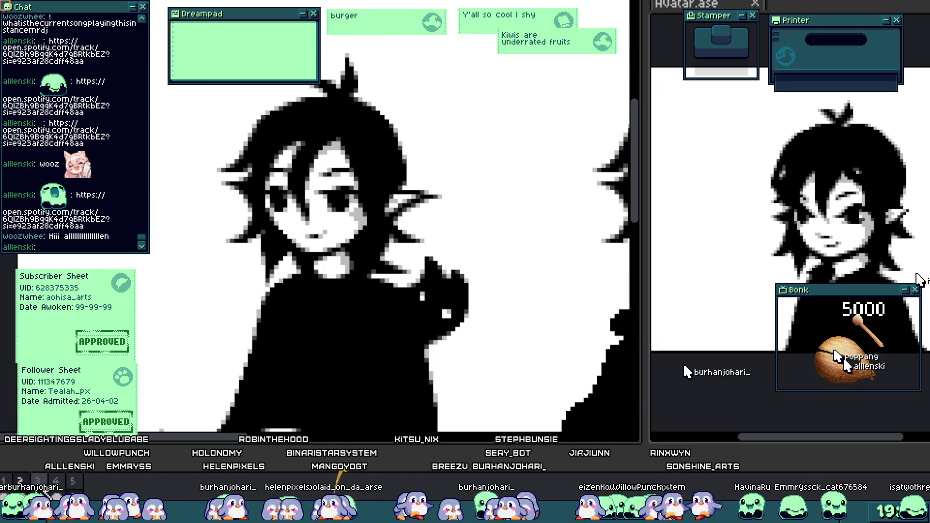
scroll(258, 199, "up", 5)
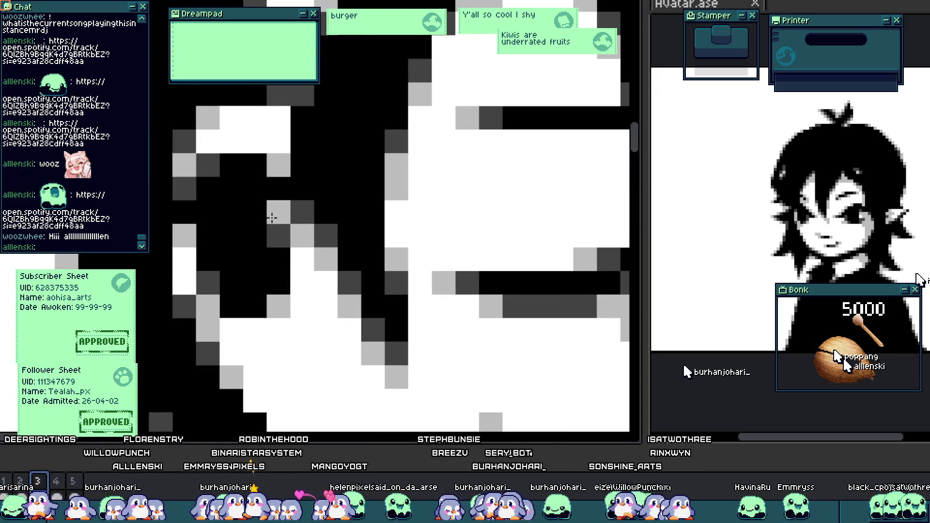
scroll(252, 261, "right", 1)
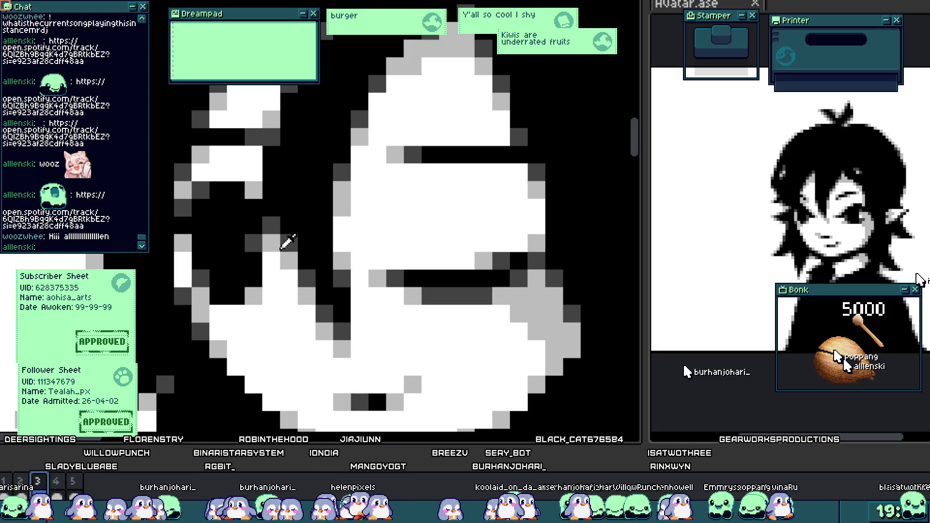
- Two frames later, paint a column beside the eye and one nearby black pixel white
key("Right")
key("Right")
key("Right")
key("Right")
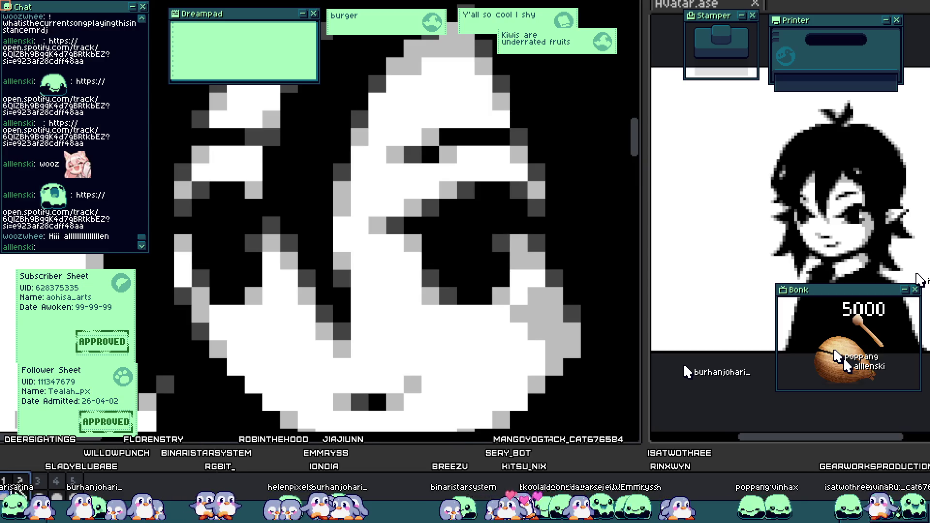
key("Right")
key("Right")
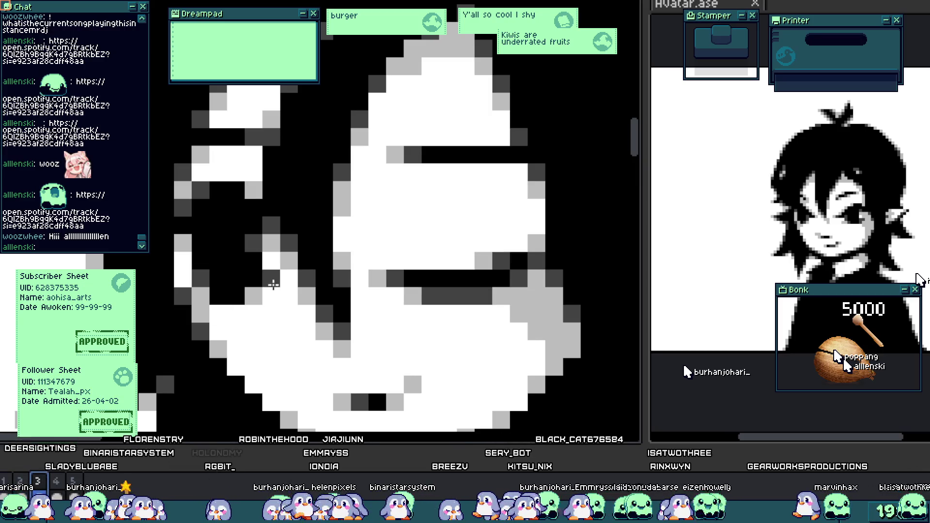
scroll(273, 284, "up", 1)
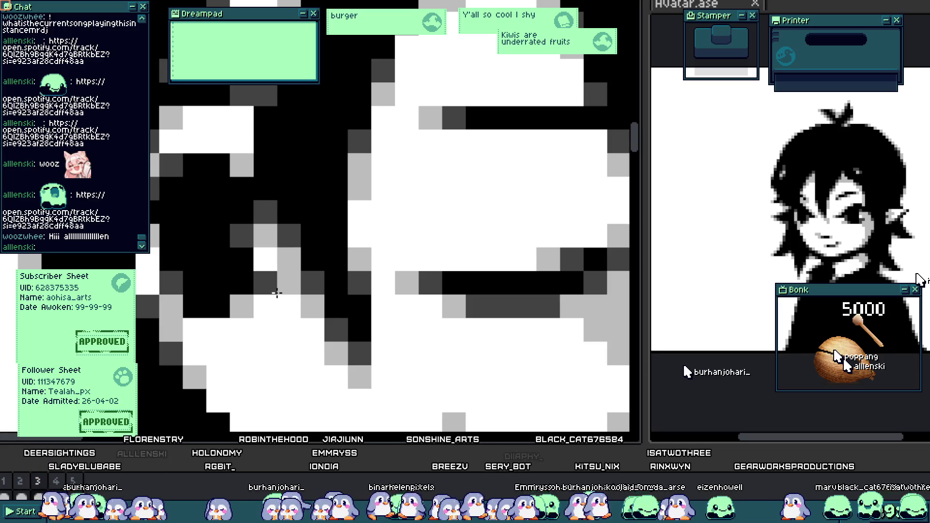
scroll(272, 252, "down", 1)
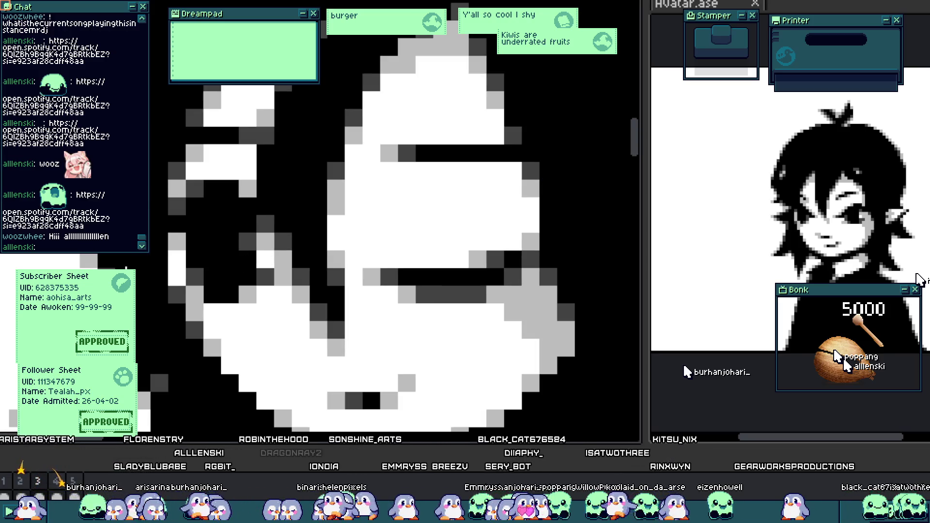
mouse_move(266, 253)
left_mouse_down()
mouse_move(252, 202)
mouse_move(186, 199)
mouse_move(191, 235)
mouse_move(229, 239)
mouse_move(202, 251)
left_mouse_up()
scroll(201, 271, "up", 1)
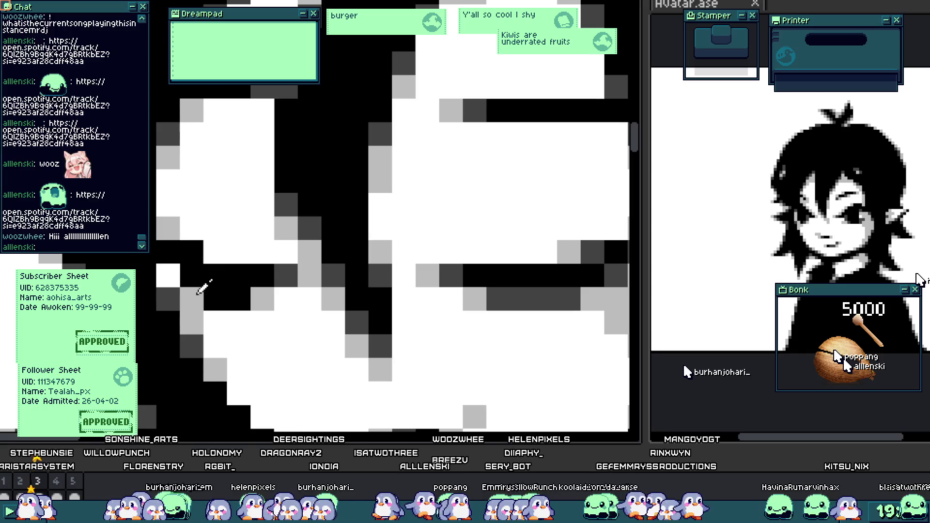
left_click(239, 298)
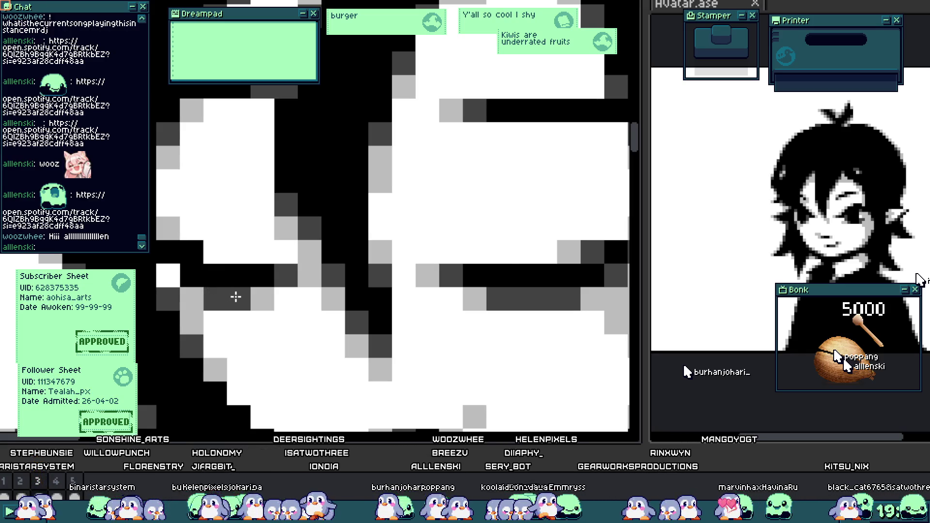
scroll(228, 296, "down", 3)
- Play the blink animation to check the cleaned-up eyes
key("Return")
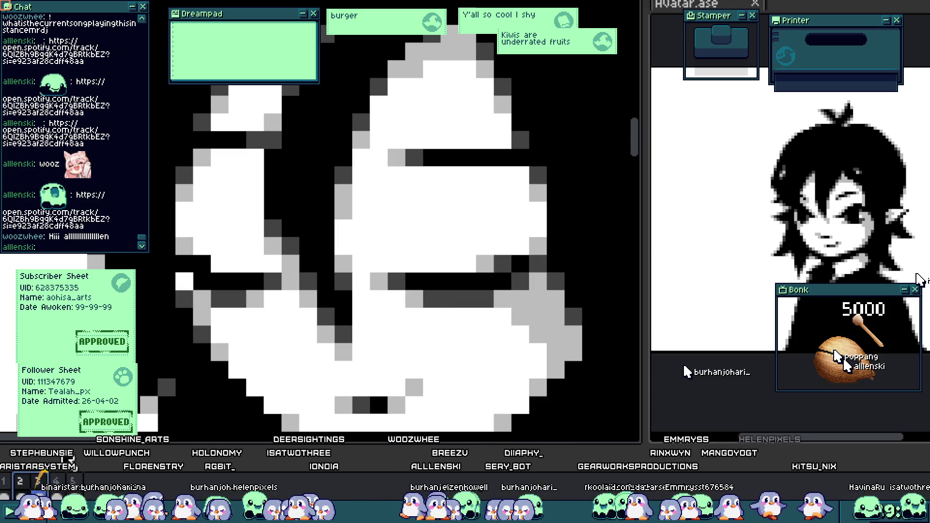
scroll(203, 291, "up", 1)
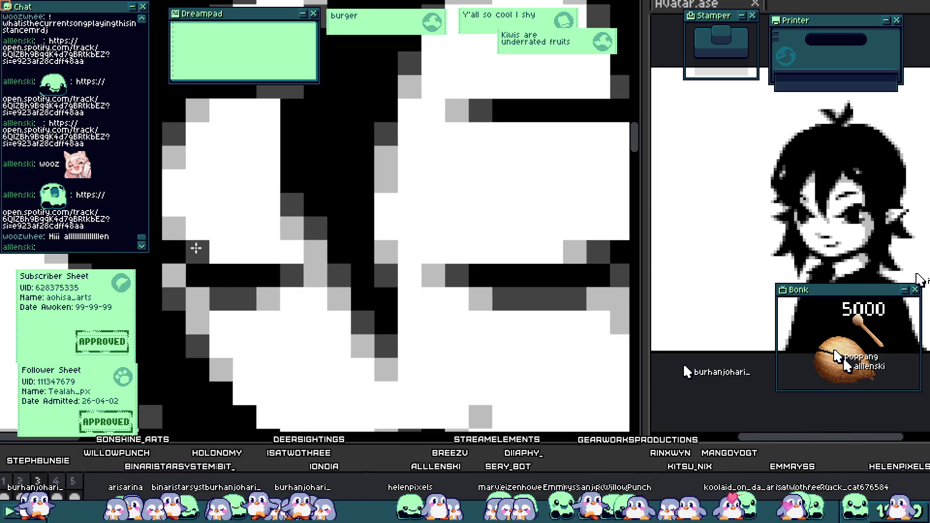
scroll(221, 291, "down", 3)
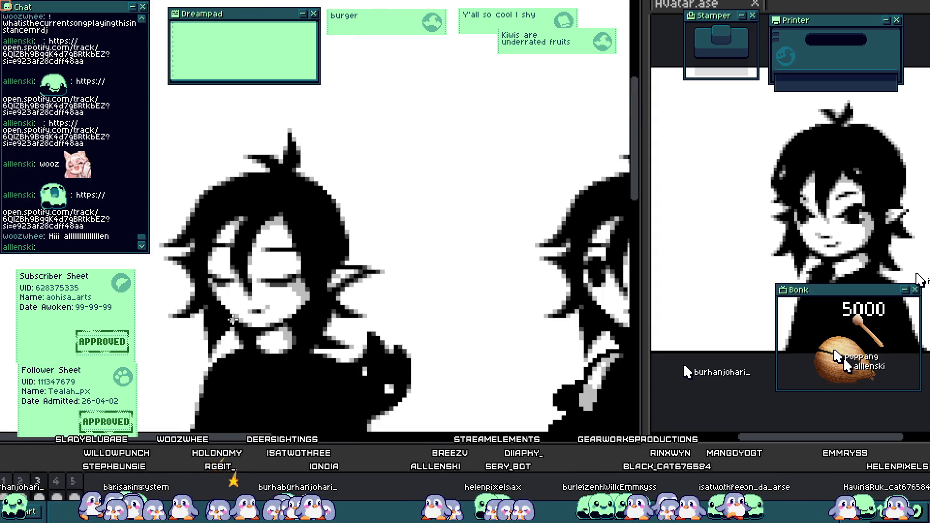
scroll(227, 271, "up", 1)
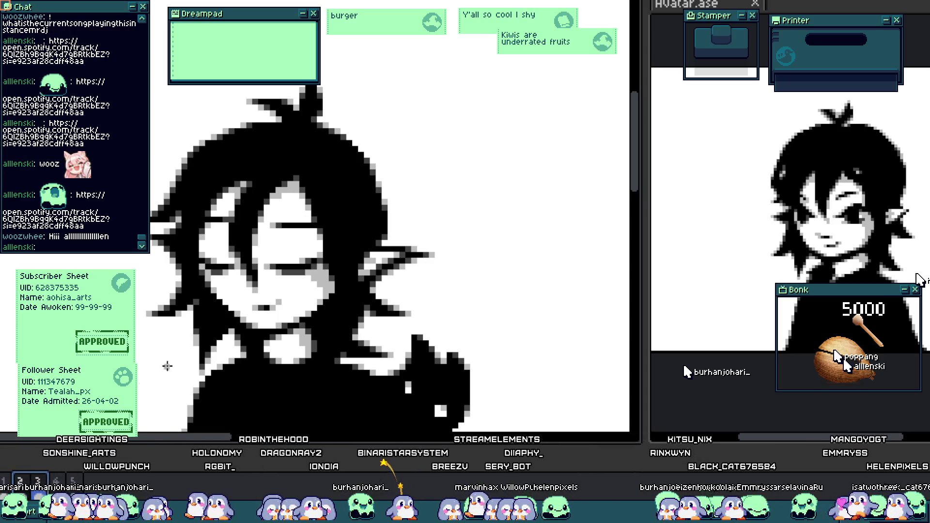
scroll(168, 366, "down", 3)
scroll(272, 326, "up", 5)
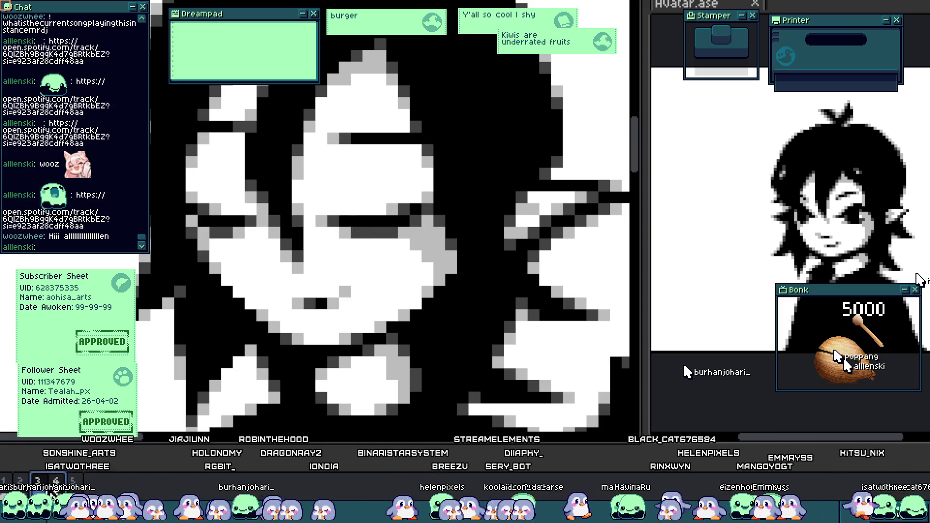
- Paint the dark pixels above the left eye white
scroll(224, 204, "up", 3)
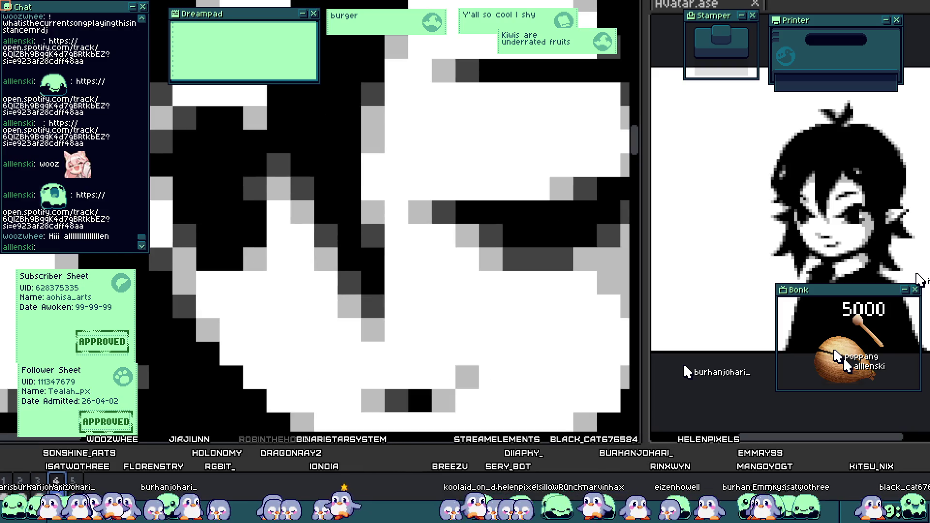
mouse_move(295, 222)
left_mouse_down()
mouse_move(240, 152)
mouse_move(245, 298)
mouse_move(294, 225)
left_mouse_up()
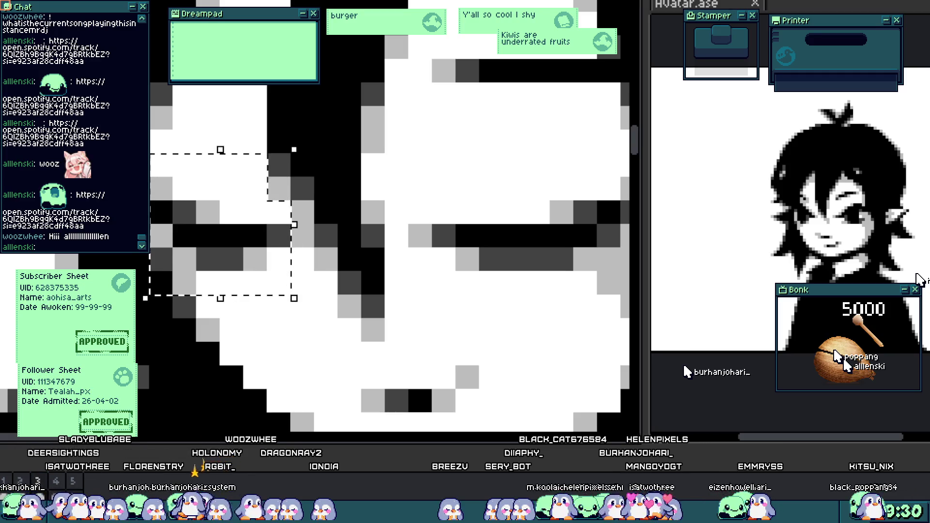
key("ctrl+d")
mouse_move(255, 118)
left_mouse_down()
mouse_move(178, 143)
mouse_move(255, 144)
left_mouse_up()
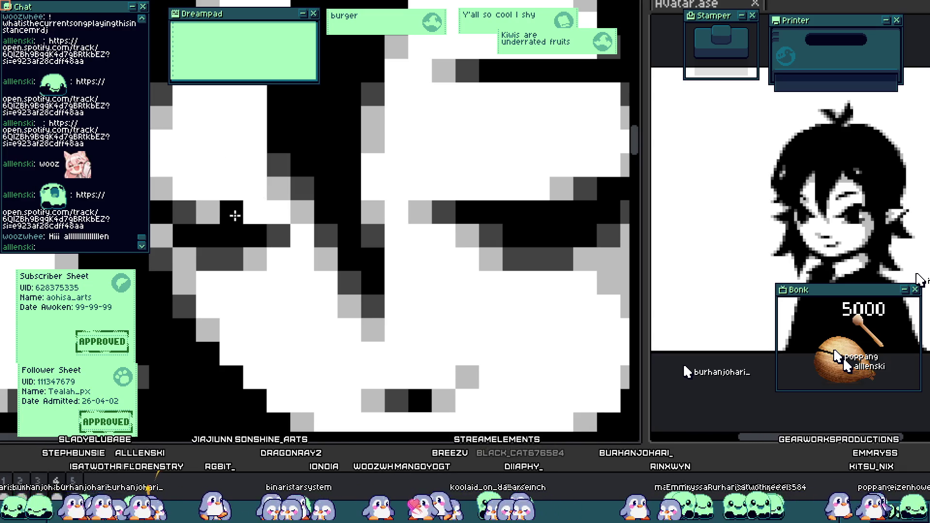
left_click_drag(235, 212, 195, 215)
- Redraw the black eyelid line across the eye and whiten the dark-grey block below it
key("ctrl+z")
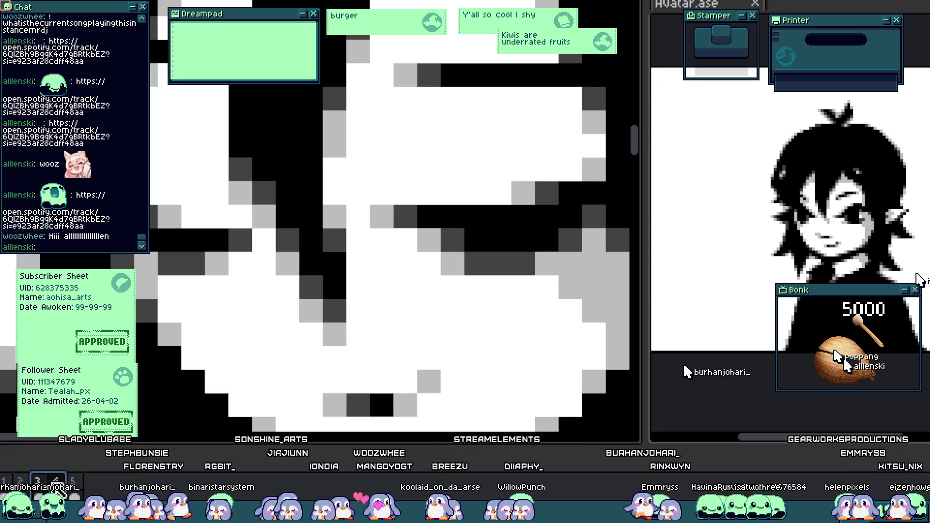
left_click_drag(220, 219, 171, 223)
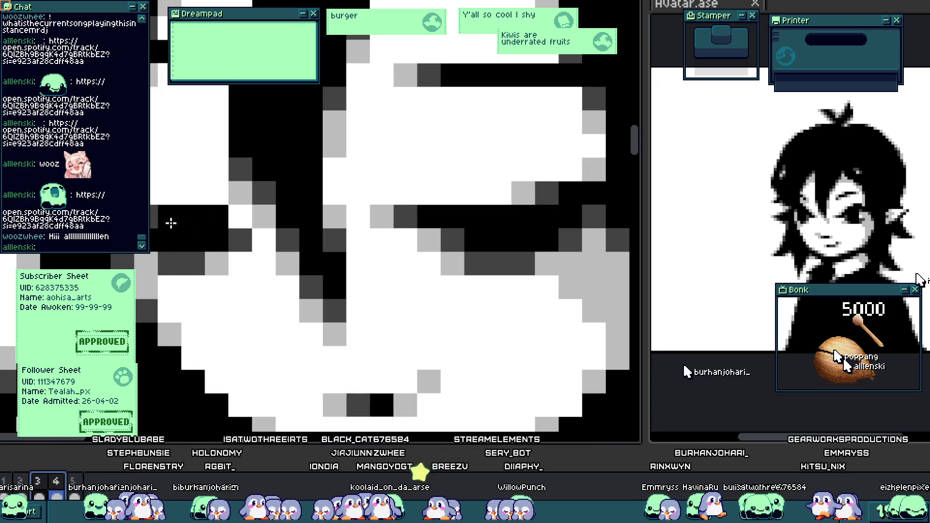
left_click(235, 246)
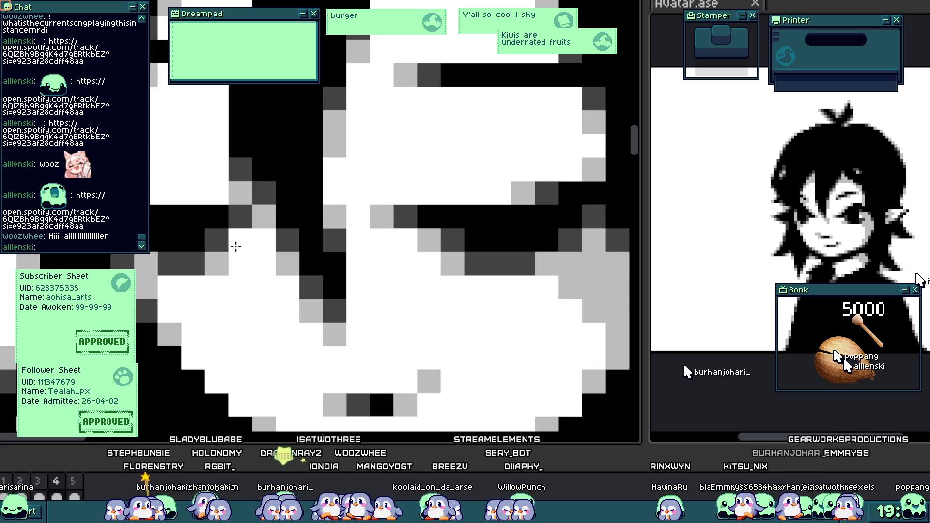
- Compare the lower and raised eyebrow versions, keeping the eyebrow raised one pixel row
key("ctrl+z")
key("ctrl+y")
key("ctrl+z")
key("ctrl+y")
key("ctrl+z")
key("ctrl+y")
key("ctrl+z")
key("ctrl+y")
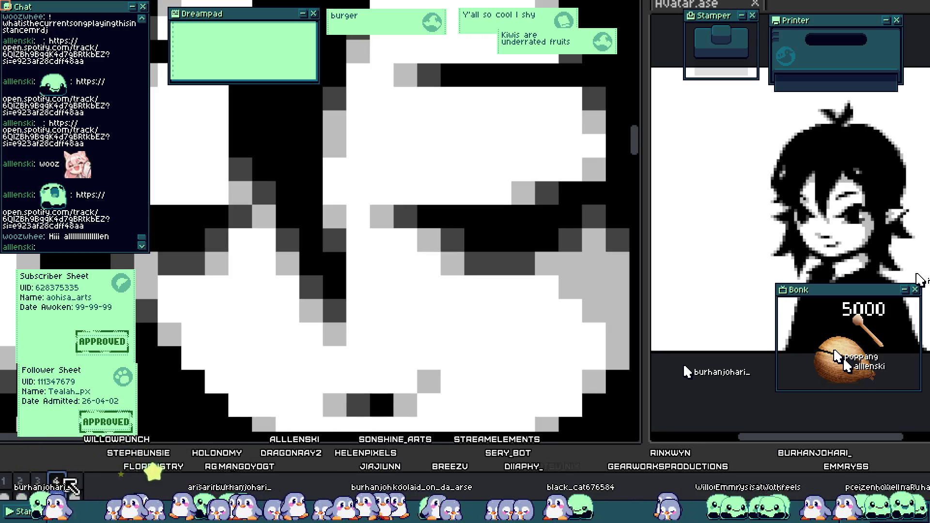
key("ctrl+z")
key("ctrl+y")
key("ctrl+y")
key("ctrl+z")
key("ctrl+z")
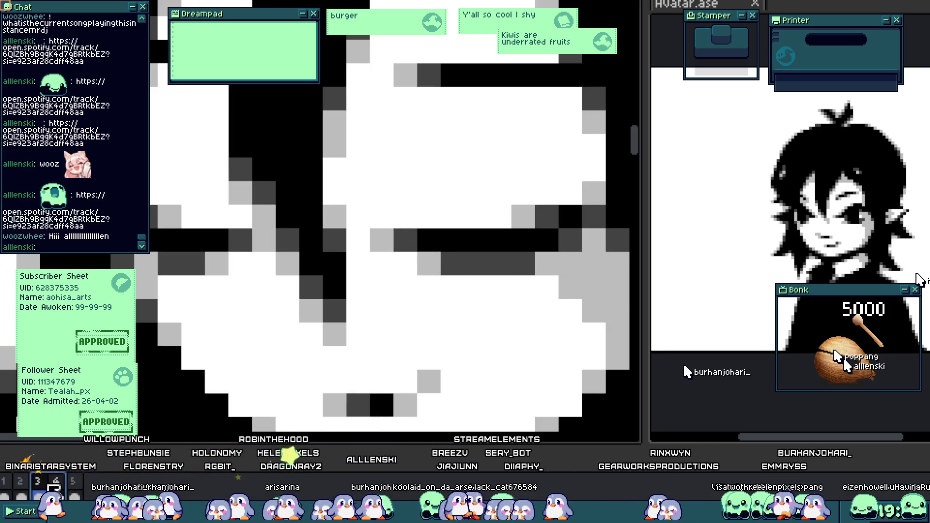
key("ctrl+y")
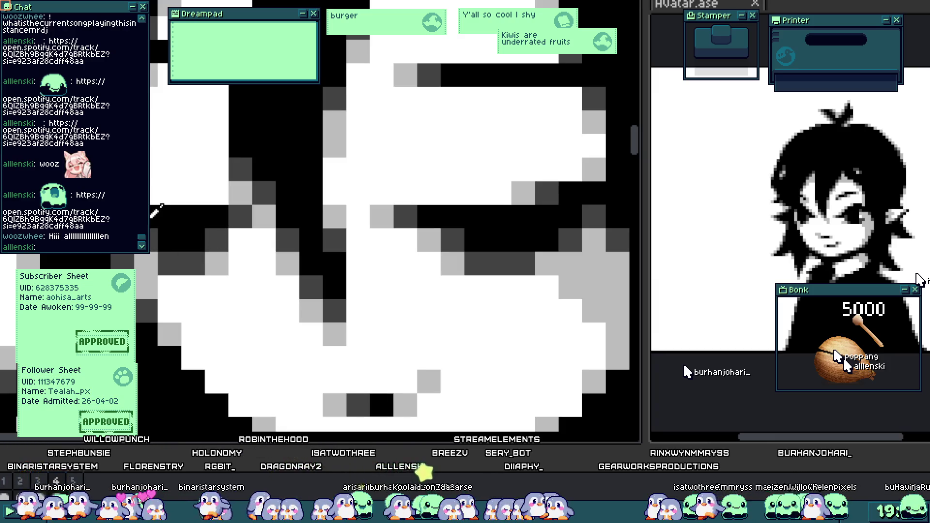
key("ctrl+z")
key("ctrl+y")
key("ctrl+z")
key("ctrl+y")
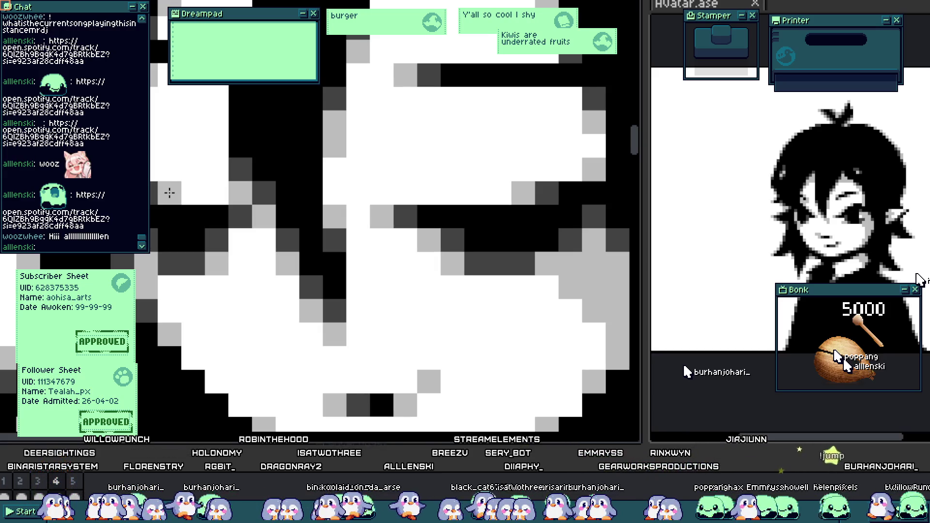
scroll(169, 193, "down", 4)
scroll(170, 279, "up", 2)
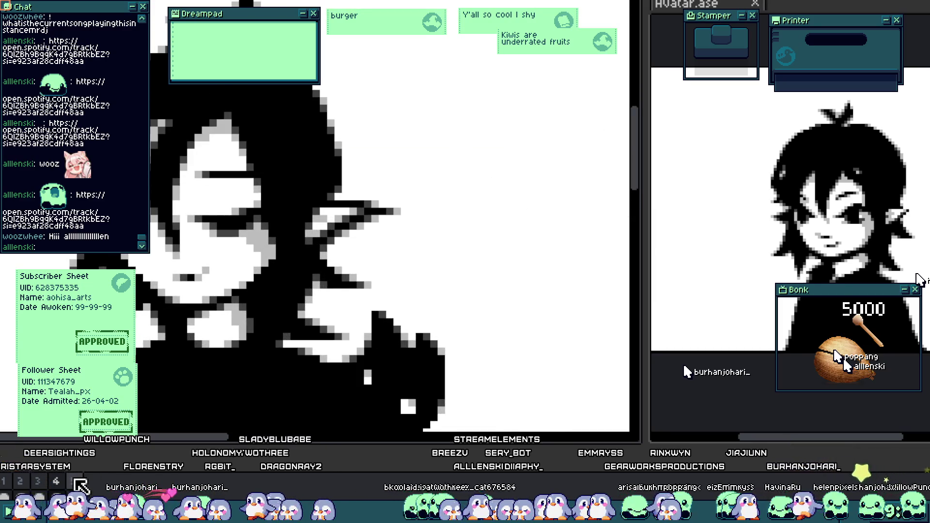
- On the next blink frame, blacken the dark-grey pixels along the eyelid
key("ctrl+y")
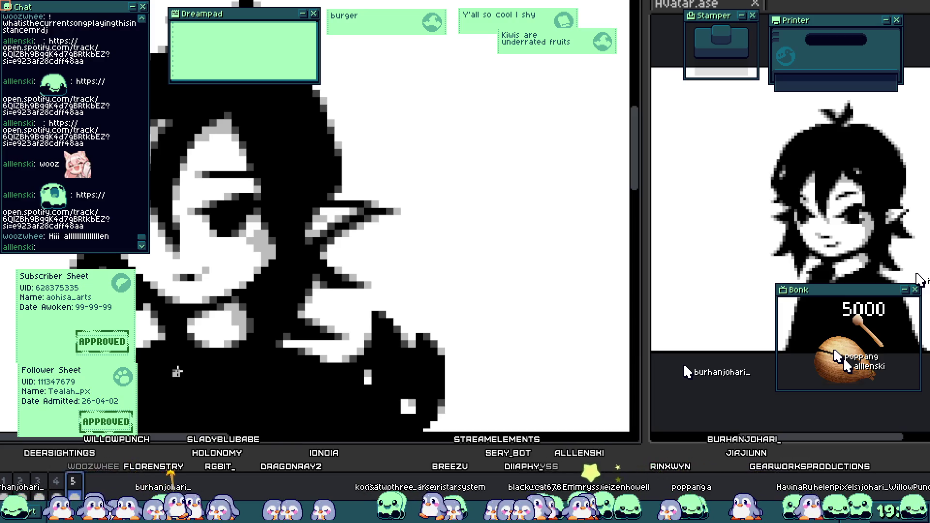
scroll(180, 260, "up", 5)
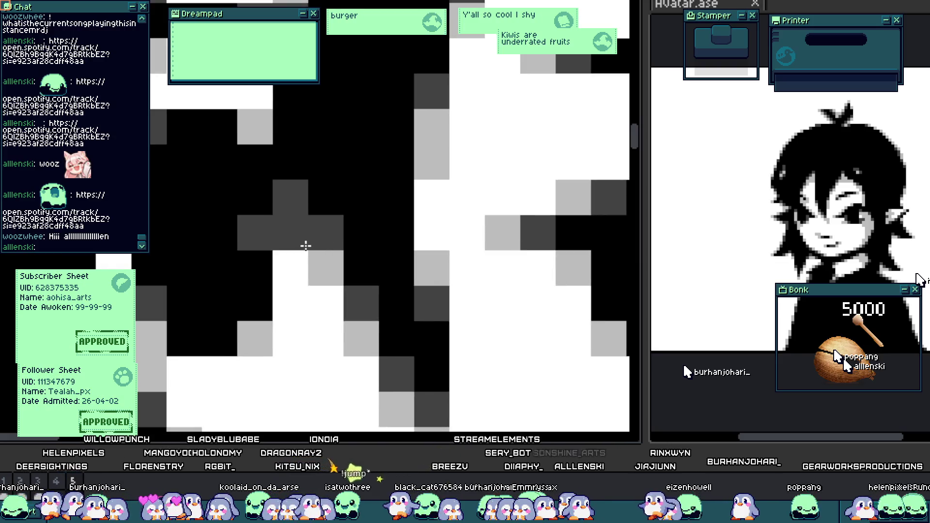
mouse_move(306, 246)
left_mouse_down()
mouse_move(272, 231)
mouse_move(266, 210)
left_mouse_up()
scroll(170, 108, "down", 2)
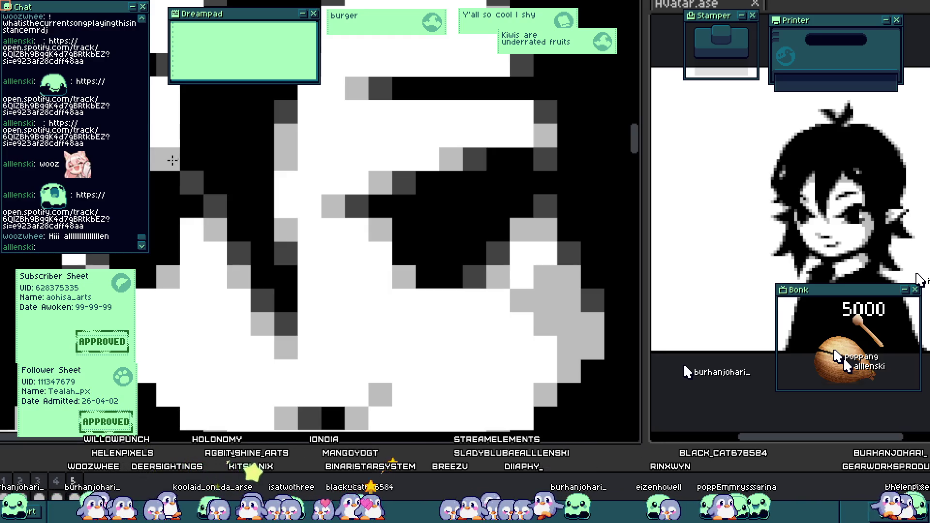
- Add a light-grey pixel below the grey block and lighten two pixels in the eye shading
left_click_drag(172, 161, 154, 185)
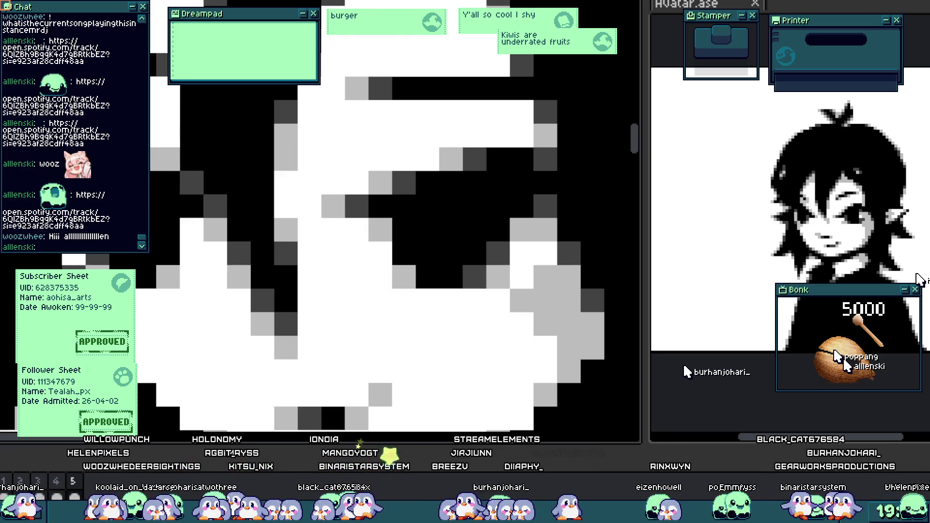
scroll(151, 168, "down", 5)
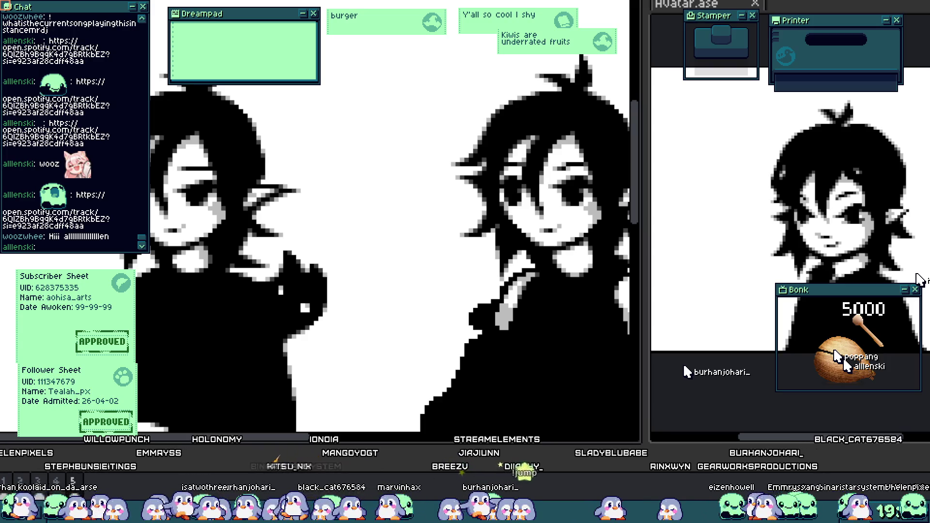
scroll(194, 192, "up", 5)
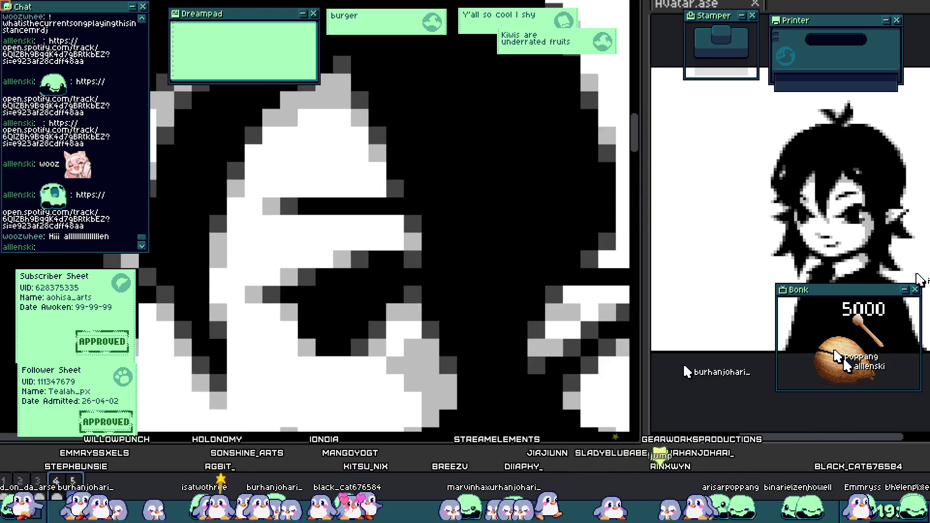
scroll(194, 193, "up", 2)
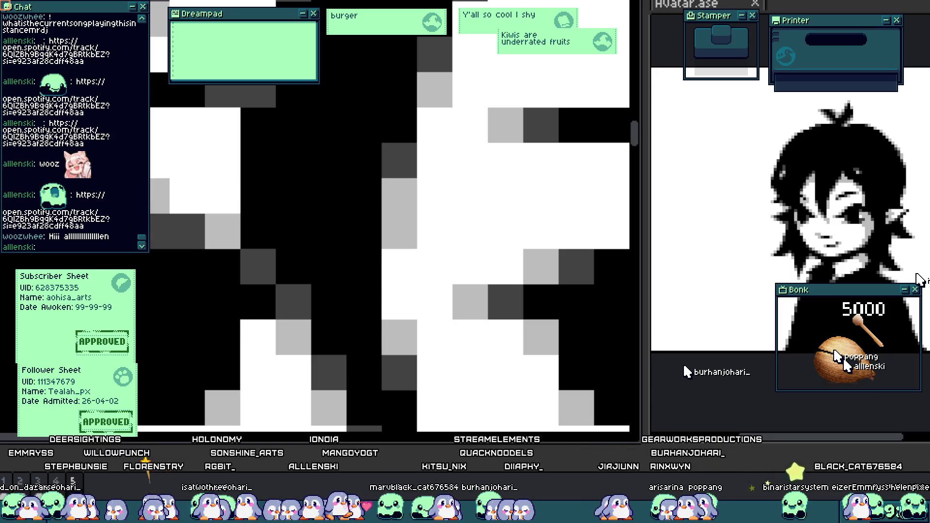
left_click(187, 232)
left_click(223, 232)
scroll(193, 256, "down", 4)
scroll(193, 256, "up", 4)
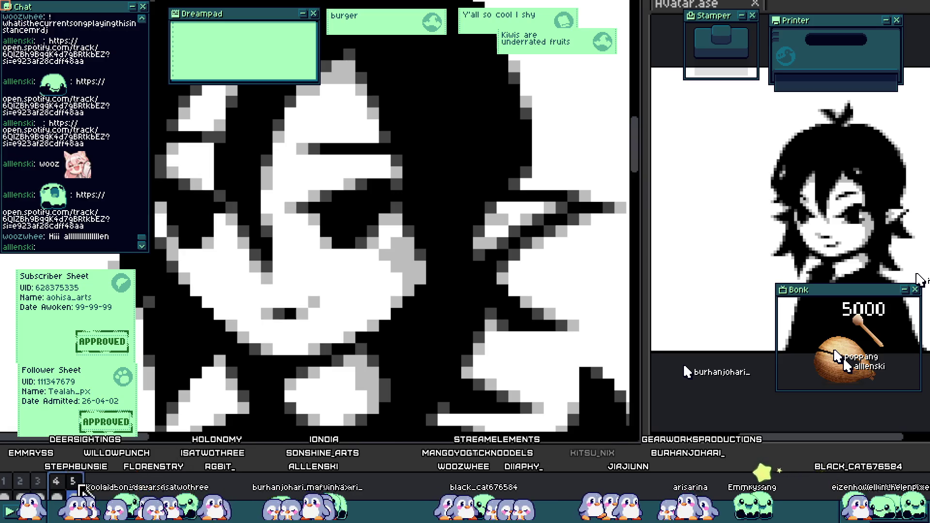
scroll(184, 232, "up", 1)
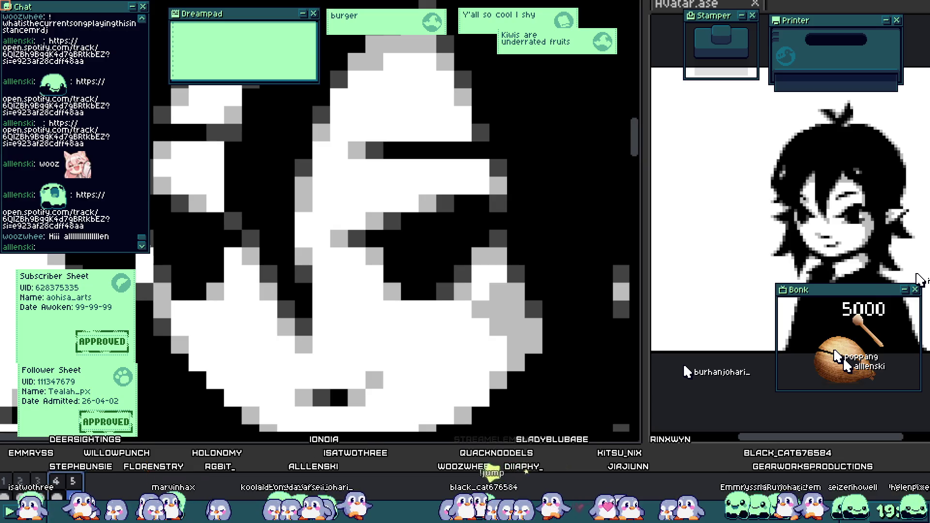
scroll(164, 275, "up", 1)
scroll(170, 281, "down", 2)
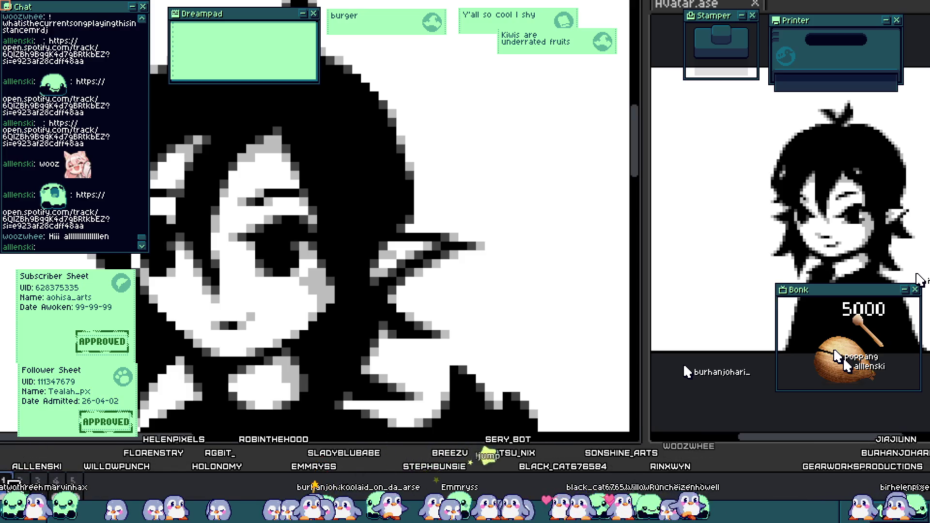
key("plus")
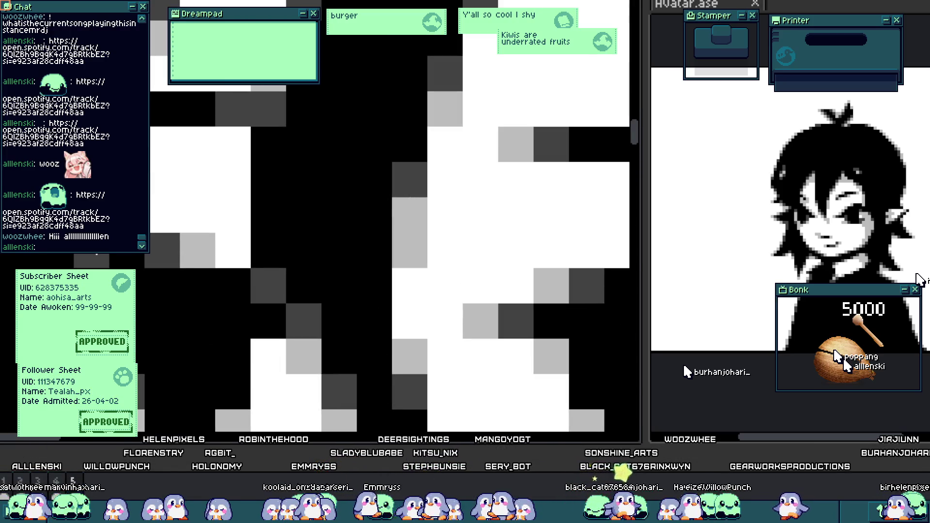
key("minus")
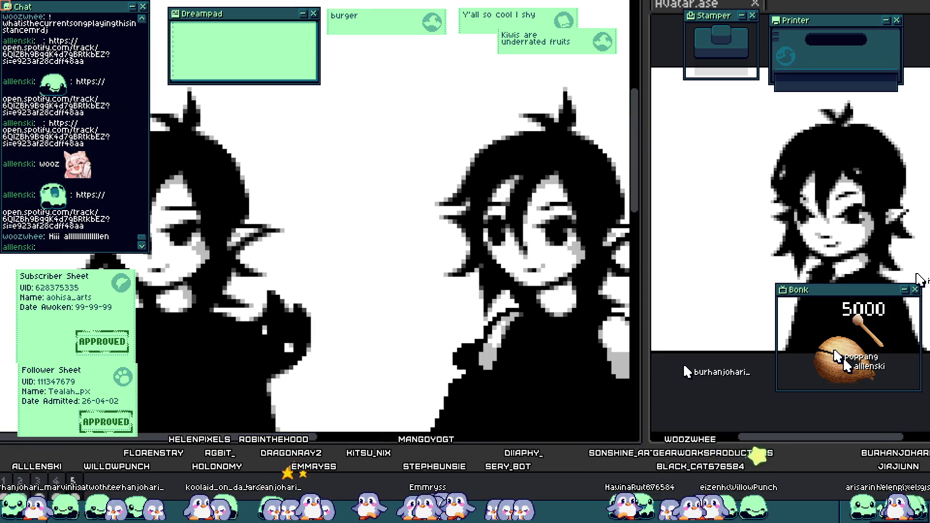
key("minus")
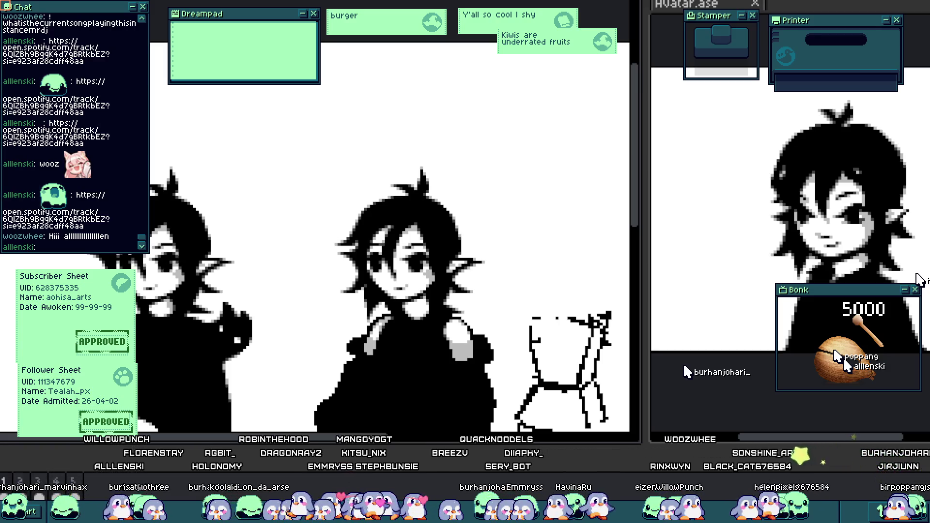
left_click_drag(132, 287, 248, 286)
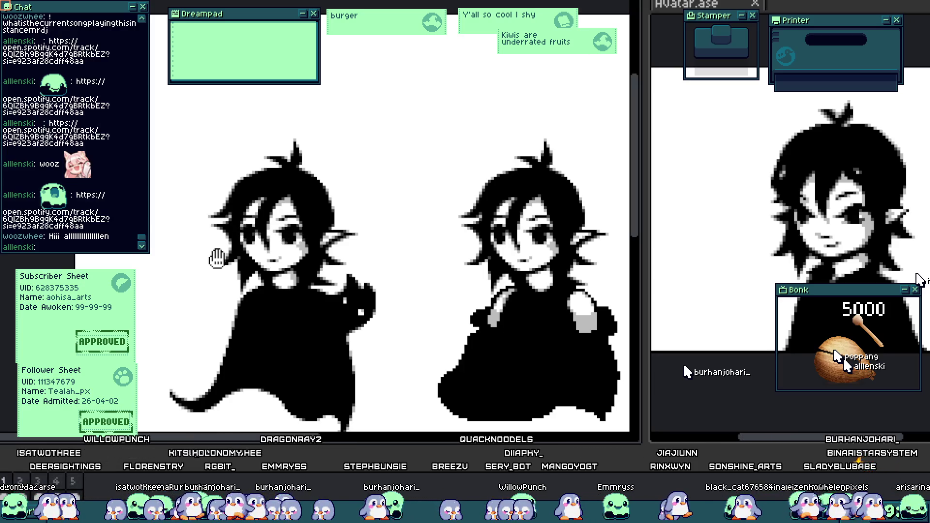
scroll(320, 271, "up", 2)
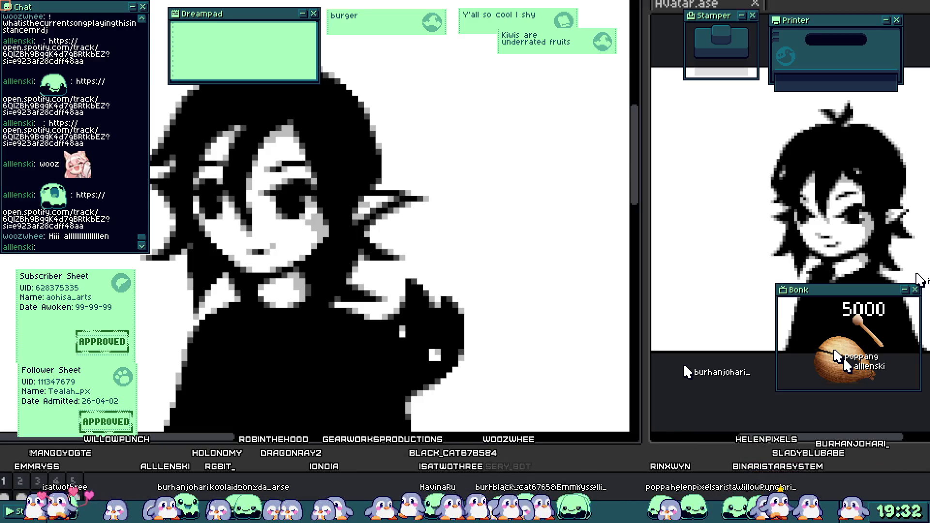
scroll(413, 217, "down", 3)
scroll(393, 207, "up", 3)
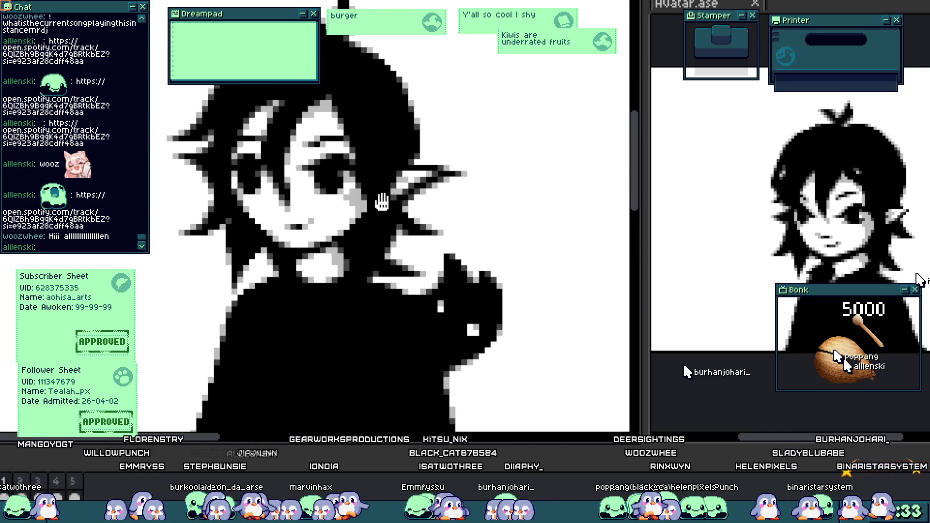
scroll(382, 202, "down", 1)
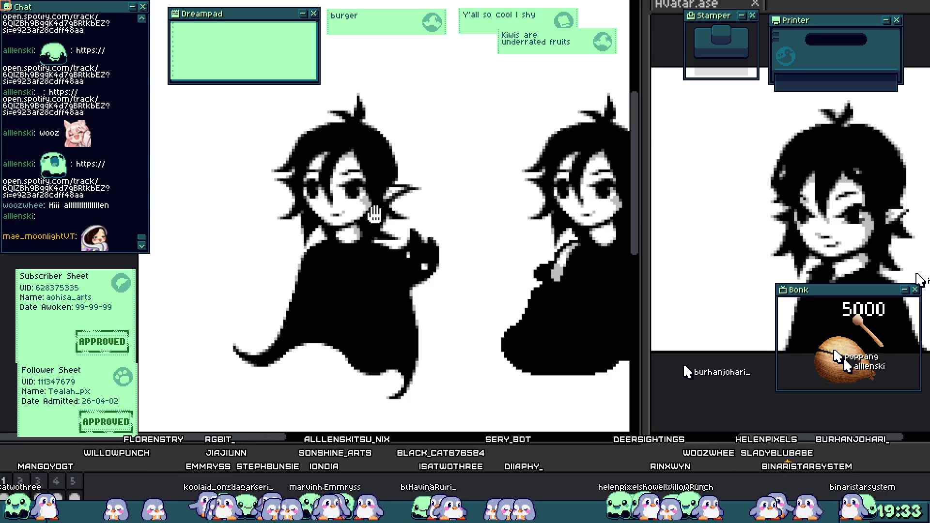
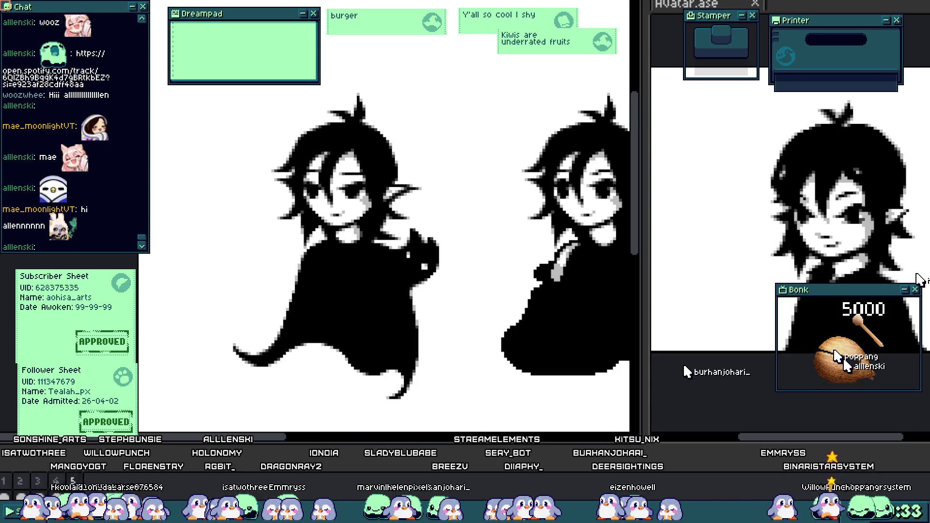
- Zoom in on the elf's closed eyes and paint a row of white pixels beside one eye
scroll(381, 186, "up", 3)
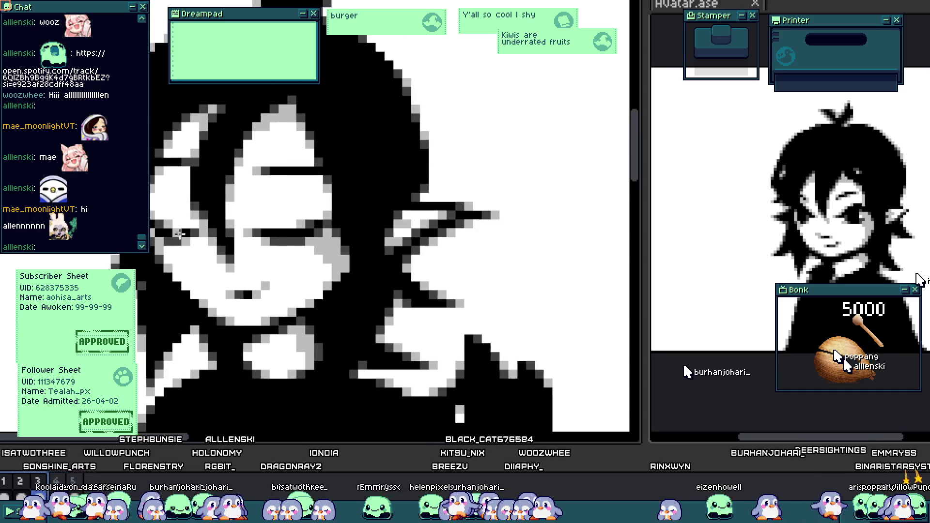
scroll(182, 246, "up", 2)
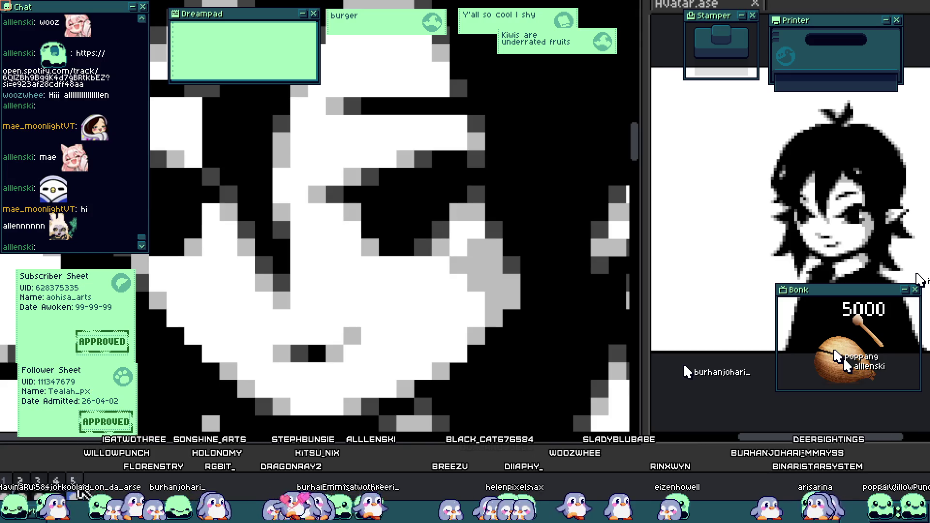
key("minus")
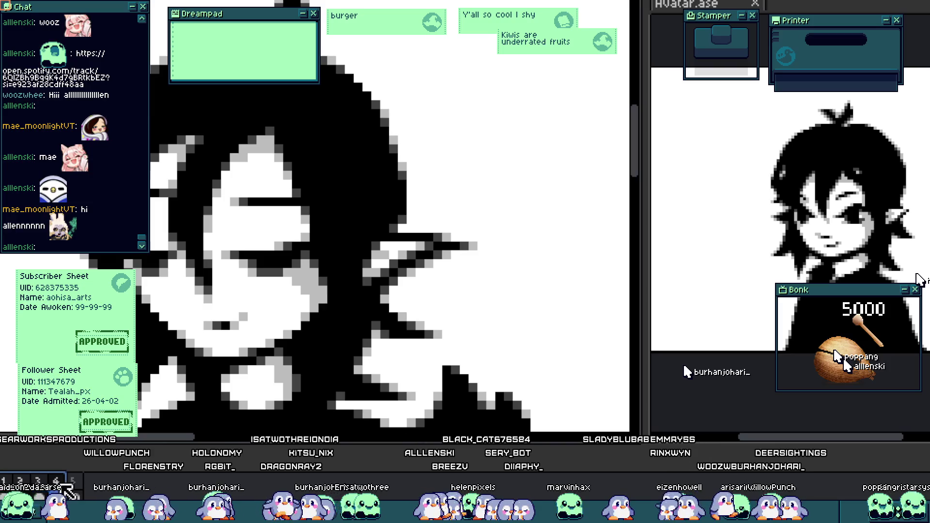
scroll(268, 272, "up", 2)
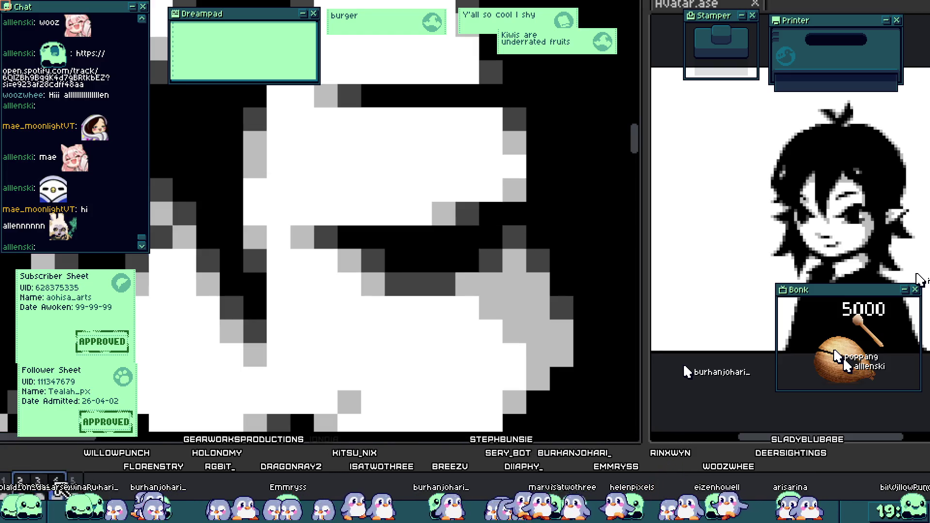
scroll(390, 218, "down", 3)
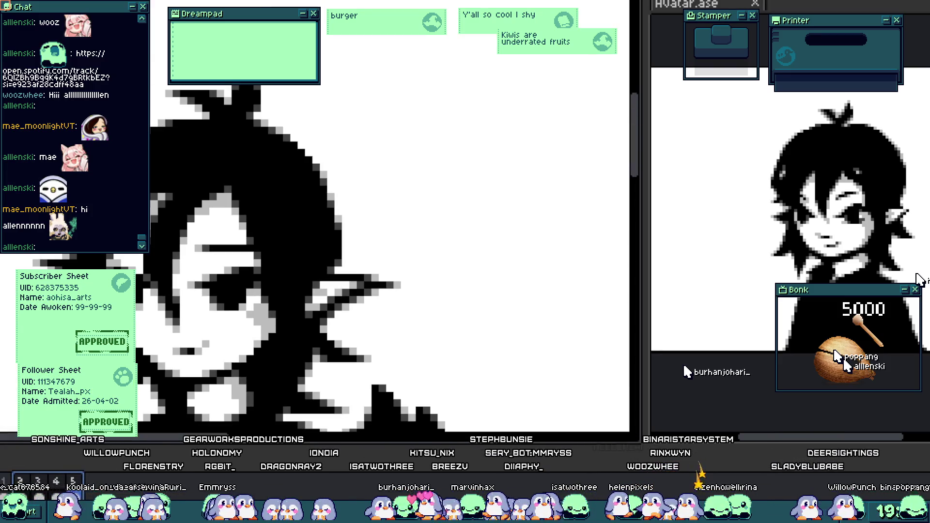
scroll(391, 218, "up", 2)
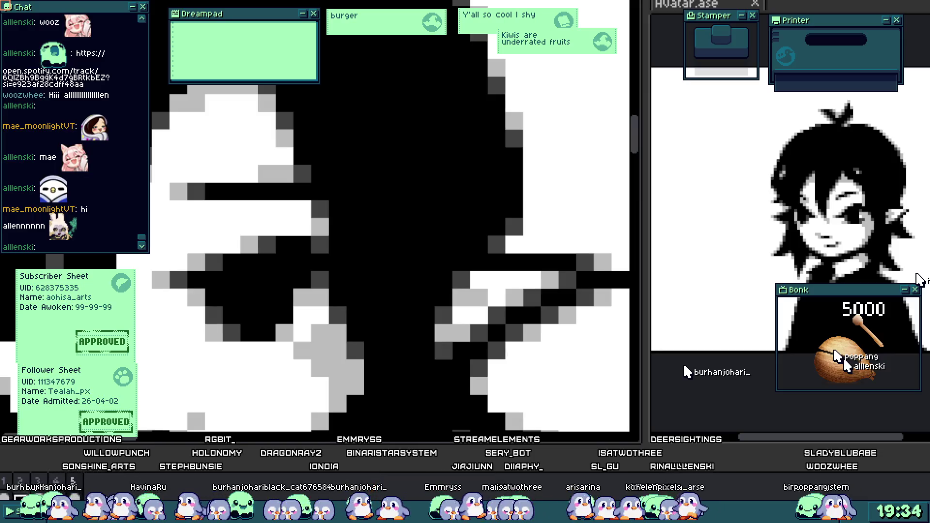
scroll(390, 218, "down", 2)
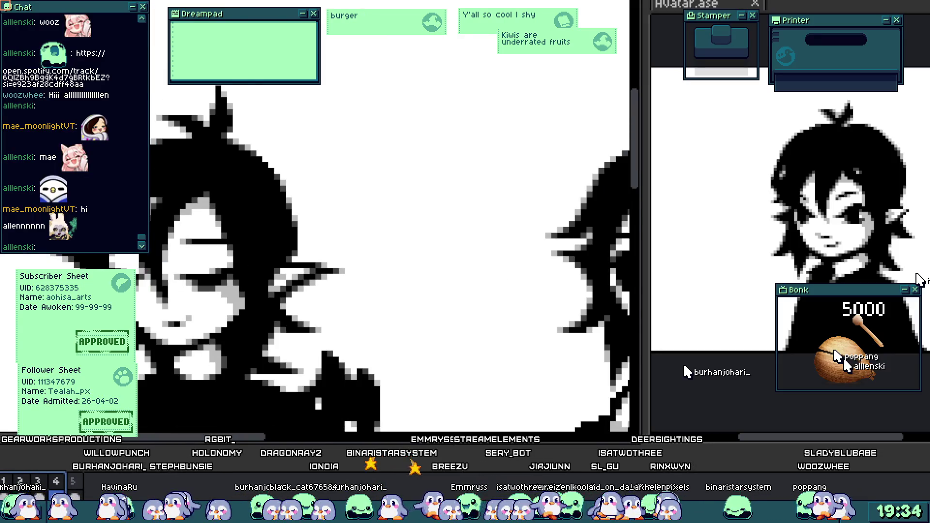
scroll(178, 384, "down", 2)
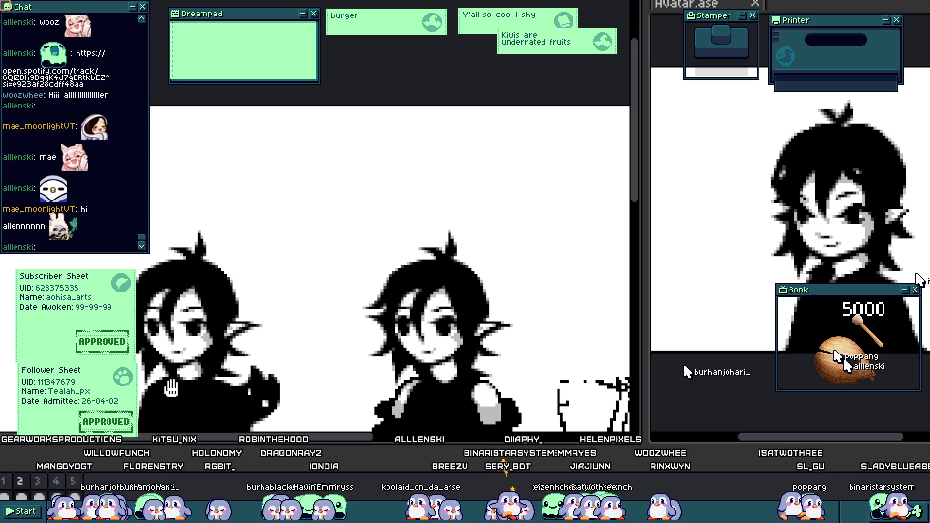
scroll(178, 398, "up", 2)
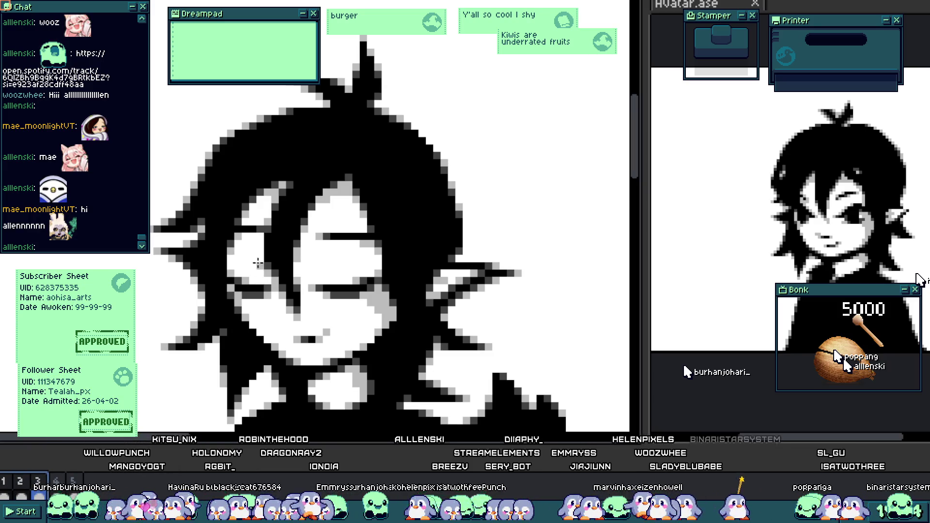
scroll(258, 263, "up", 2)
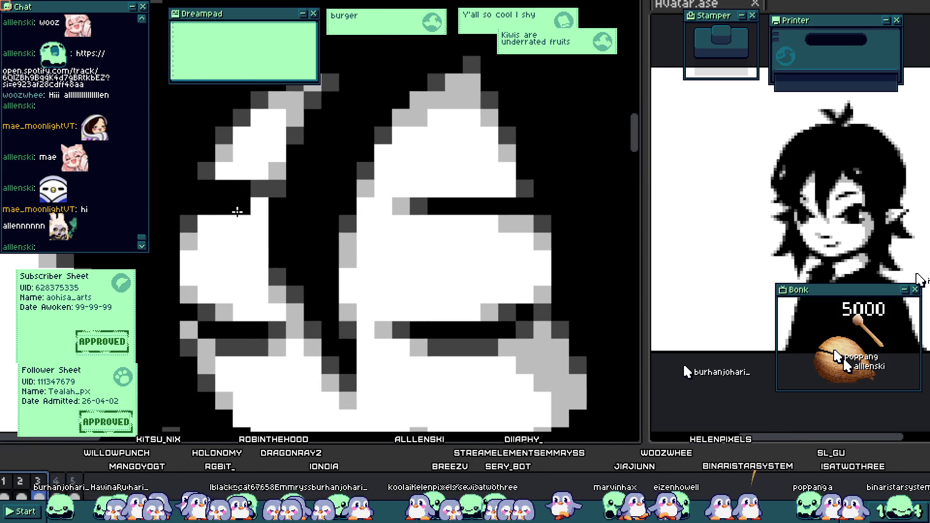
scroll(238, 212, "up", 1)
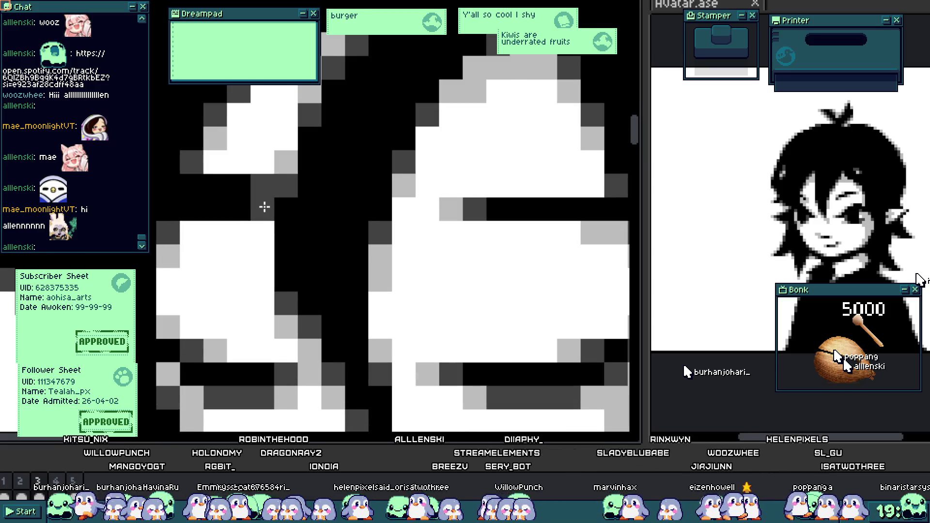
scroll(265, 206, "up", 1)
mouse_move(255, 160)
left_mouse_down()
mouse_move(208, 170)
mouse_move(203, 153)
mouse_move(153, 163)
left_mouse_up()
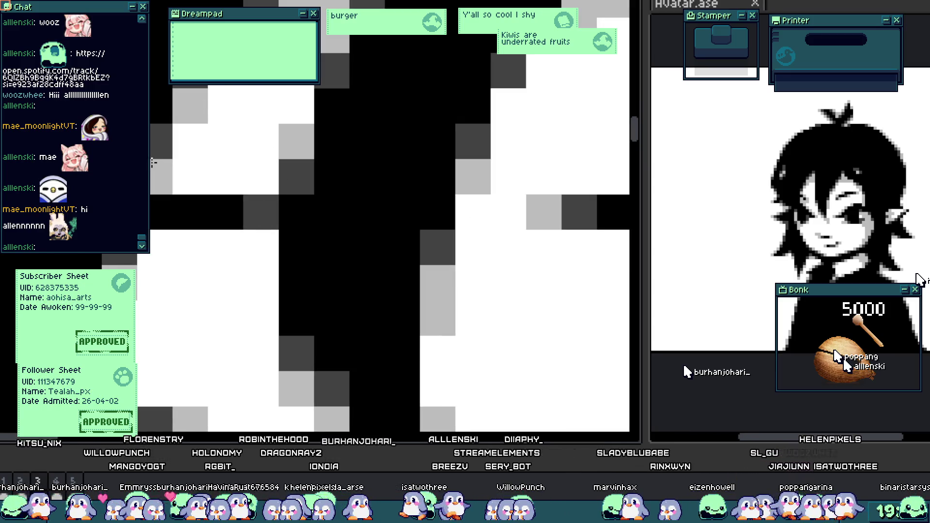
scroll(148, 305, "down", 3)
- Undo the white row and several earlier pixel edits around the eyes and face
key("ctrl+z")
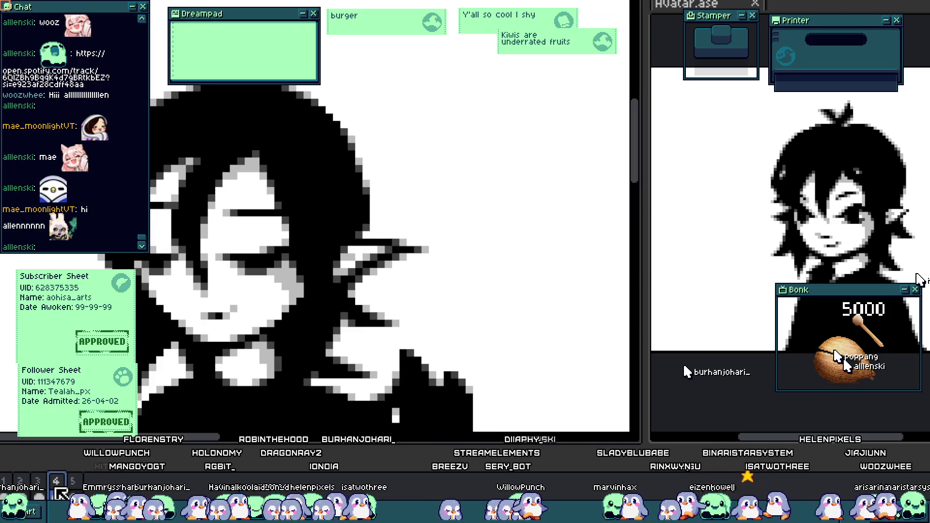
scroll(201, 212, "up", 3)
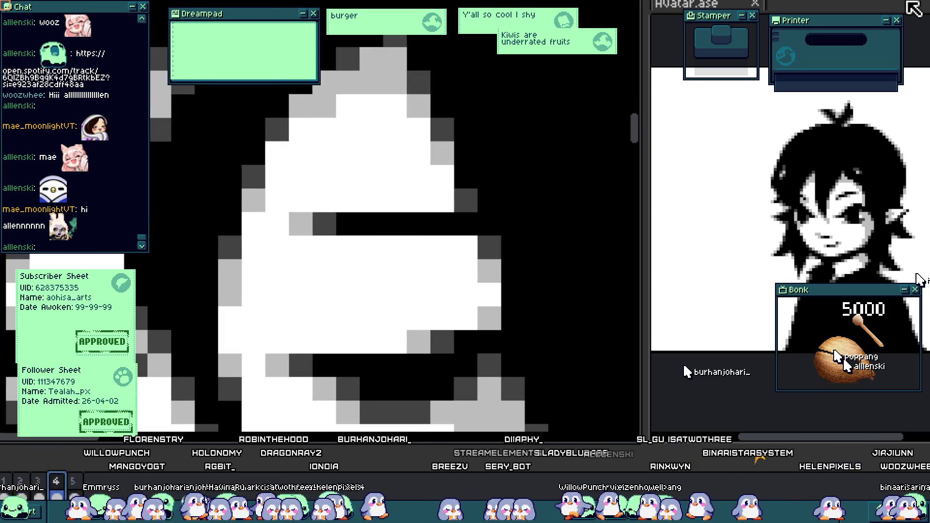
key("ctrl+z")
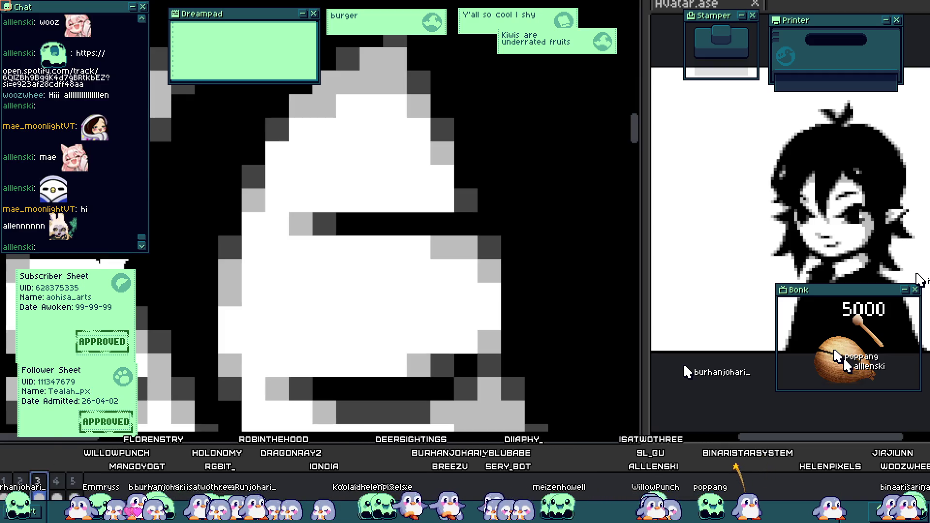
key("ctrl+z")
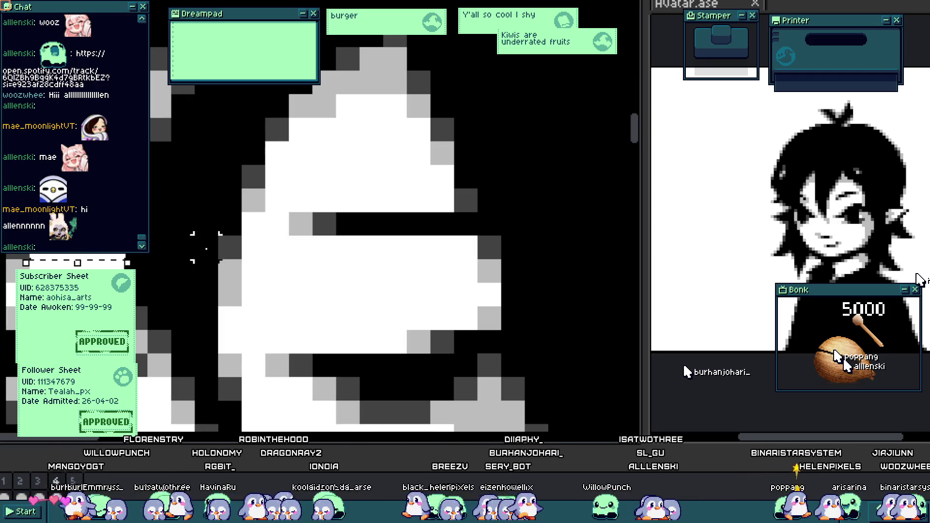
key("ctrl+z")
key("ctrl+z")
key("ctrl+z")
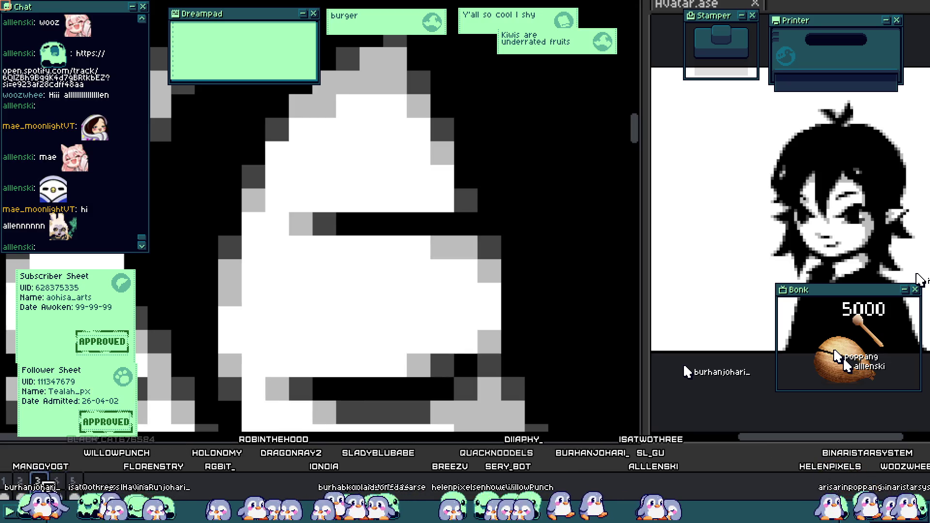
key("ctrl+z")
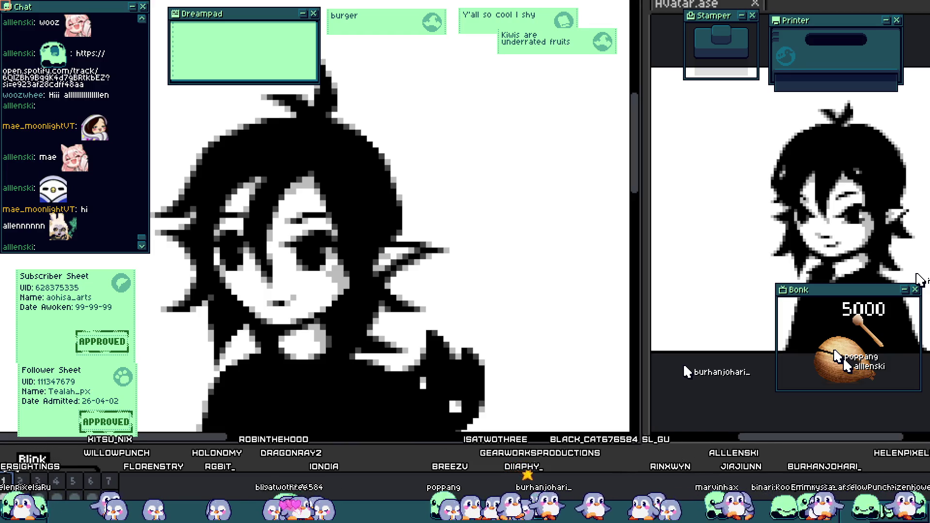
- Zoom in on the open-eyed elf face in frame 1 of the Blink tag
scroll(301, 291, "up", 3)
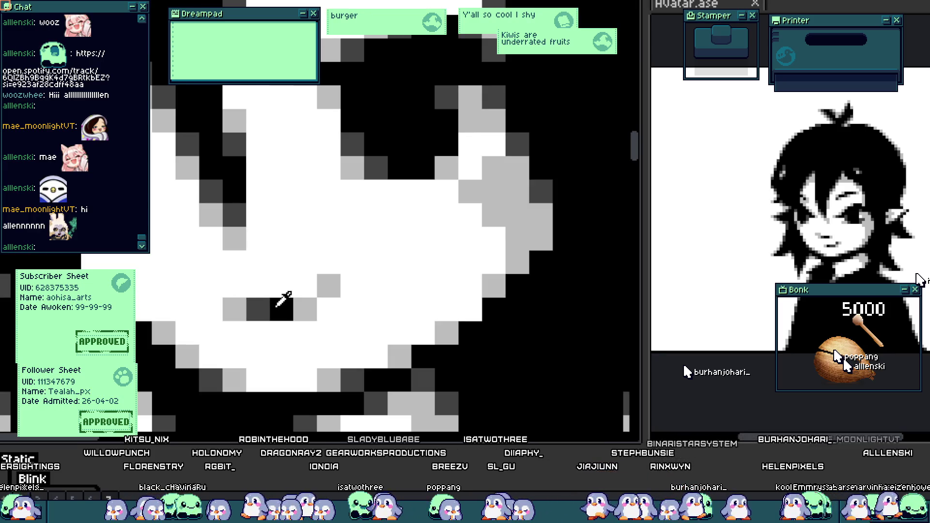
mouse_move(238, 301)
left_mouse_down()
mouse_move(216, 283)
mouse_move(266, 321)
mouse_move(356, 264)
mouse_move(326, 270)
mouse_move(347, 287)
left_mouse_up()
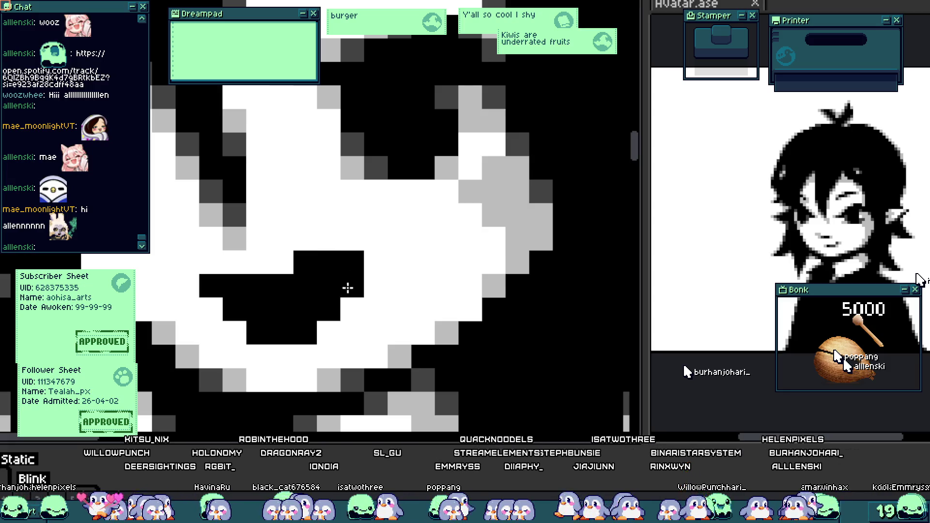
scroll(339, 321, "down", 4)
scroll(334, 300, "up", 5)
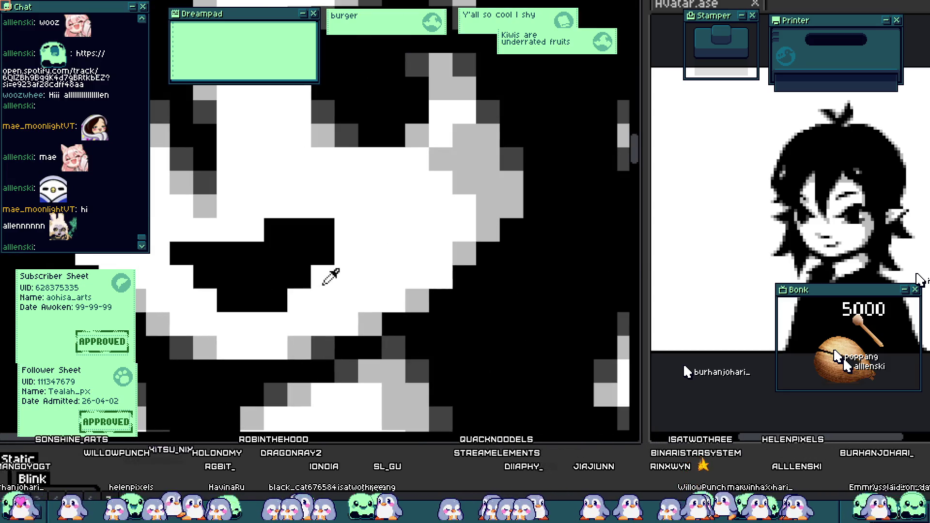
mouse_move(224, 314)
left_mouse_down()
mouse_move(218, 270)
mouse_move(206, 274)
mouse_move(303, 272)
mouse_move(239, 261)
mouse_move(208, 177)
mouse_move(235, 264)
mouse_move(249, 265)
mouse_move(270, 238)
mouse_move(297, 264)
mouse_move(322, 251)
mouse_move(223, 266)
left_mouse_up()
left_click(206, 339, "alt")
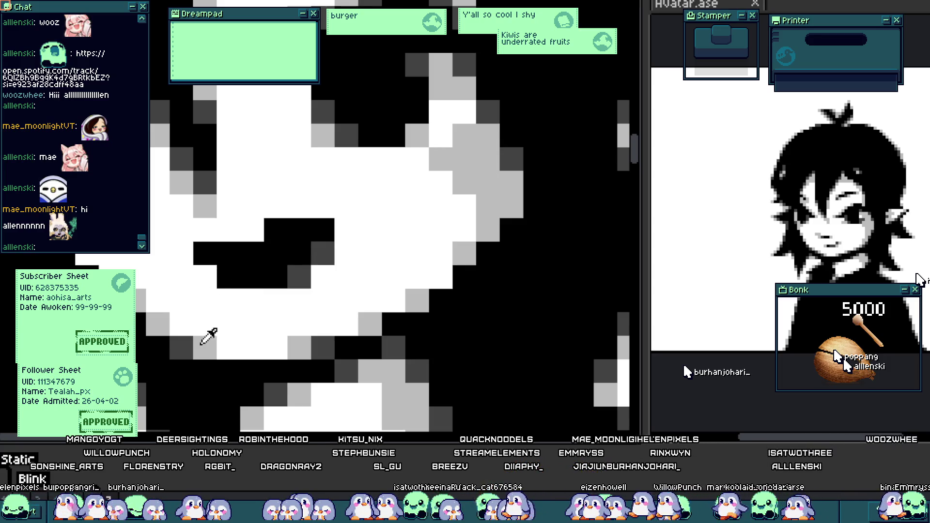
left_click(243, 230)
left_click(181, 254)
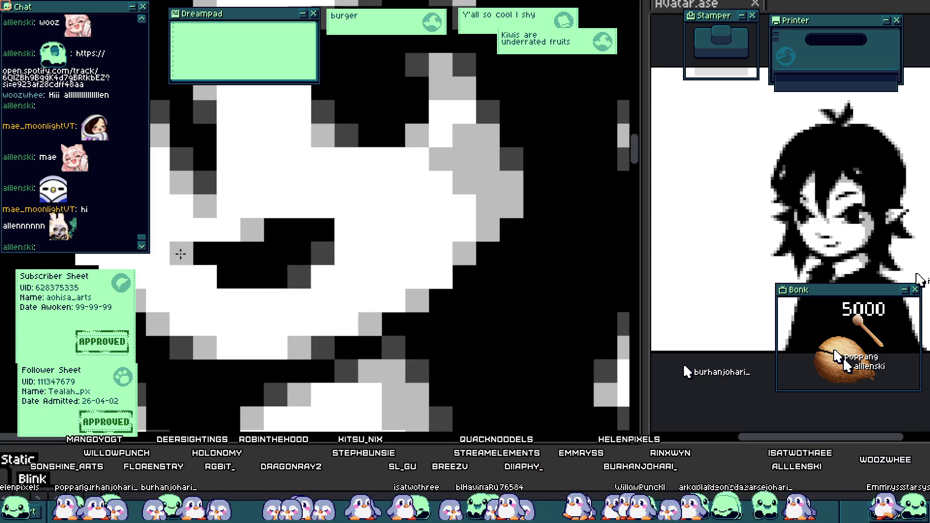
left_click_drag(275, 301, 253, 302)
left_click(320, 276)
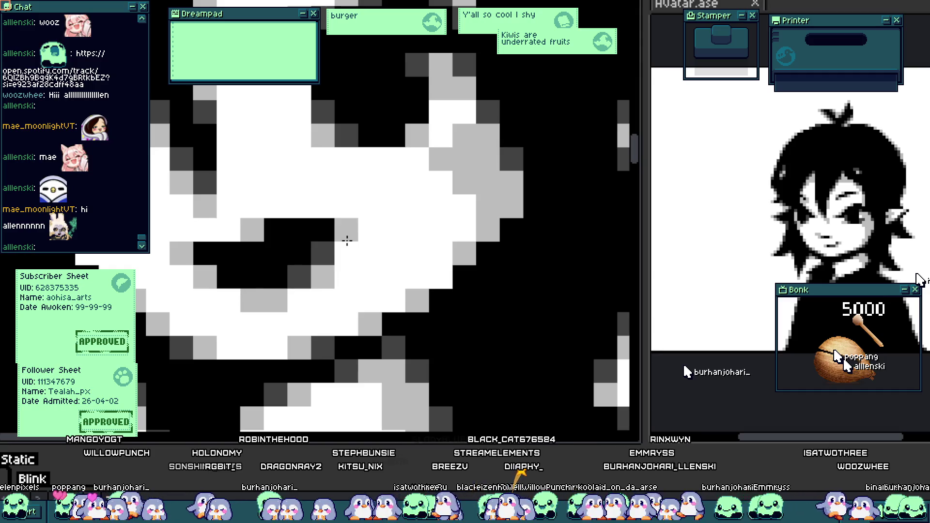
scroll(301, 321, "down", 5)
scroll(322, 312, "up", 3)
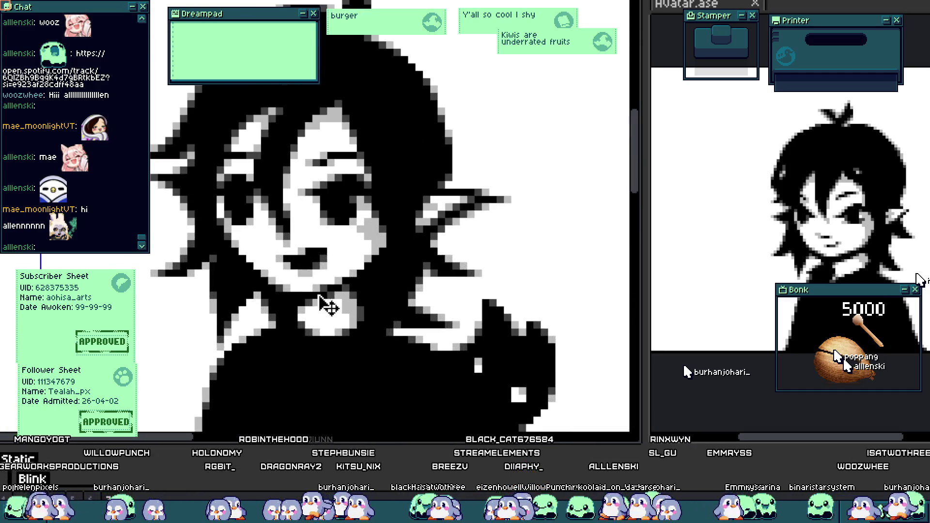
scroll(333, 314, "down", 4)
scroll(325, 297, "up", 2)
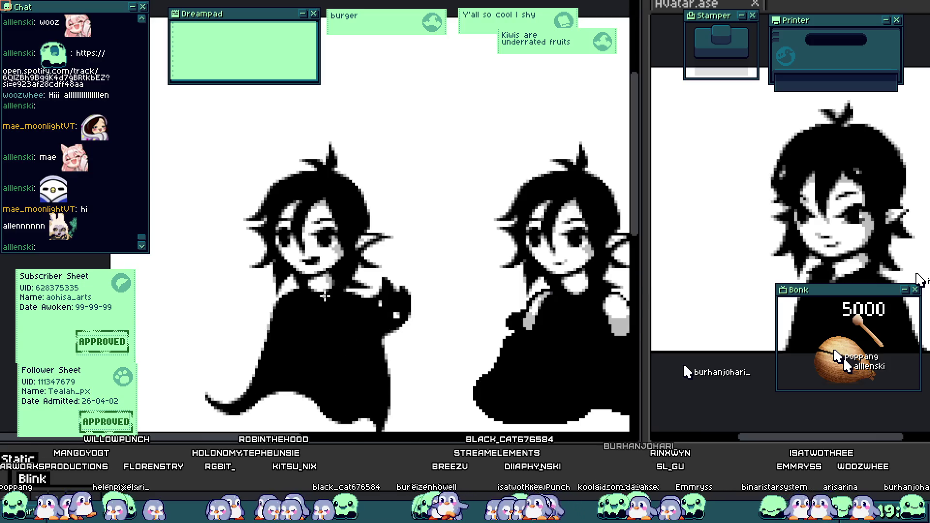
scroll(333, 285, "up", 1)
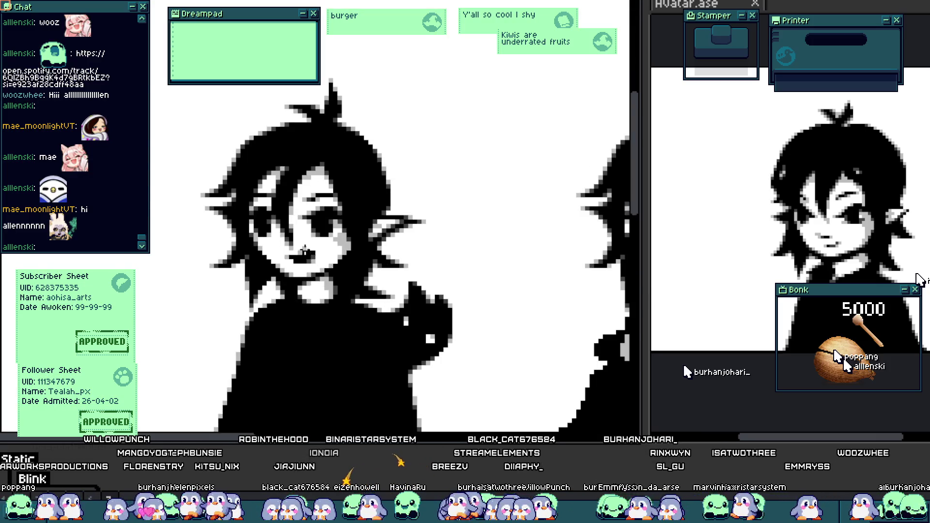
scroll(314, 255, "up", 1)
scroll(313, 240, "up", 1)
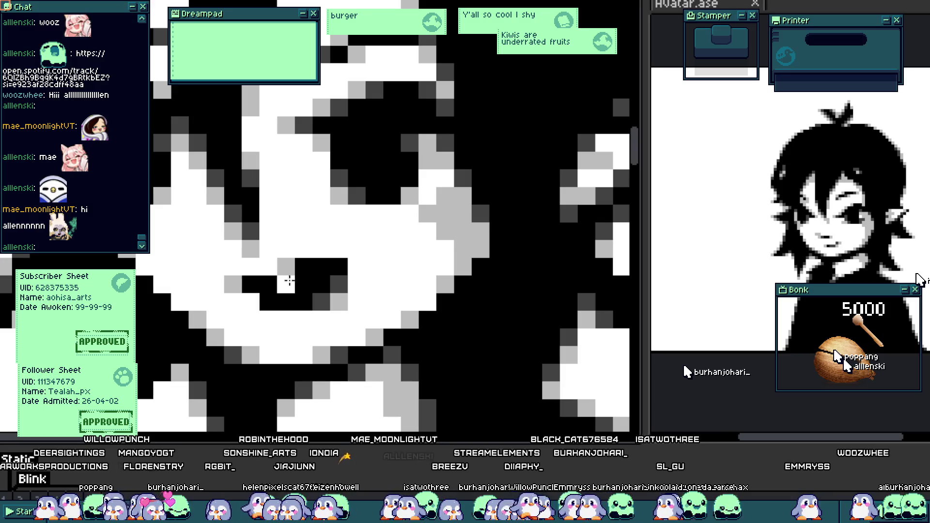
scroll(286, 293, "down", 3)
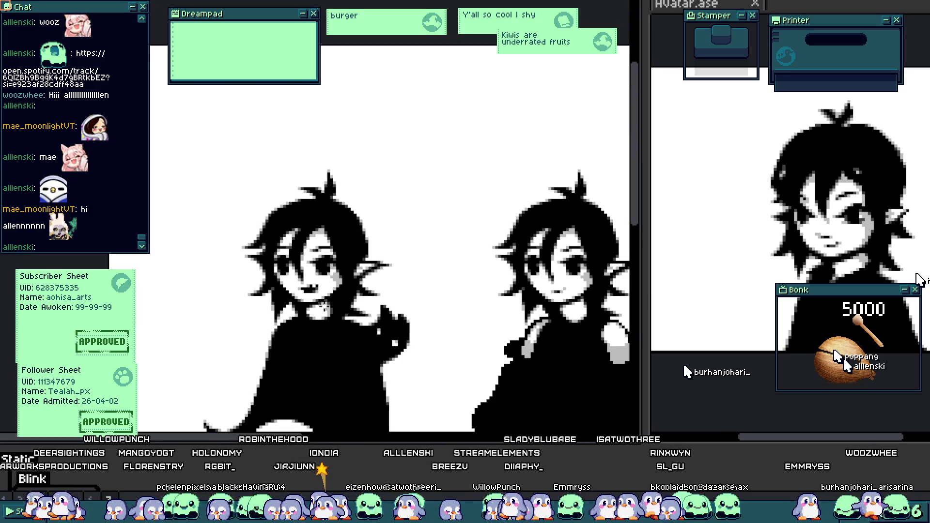
scroll(322, 305, "up", 3)
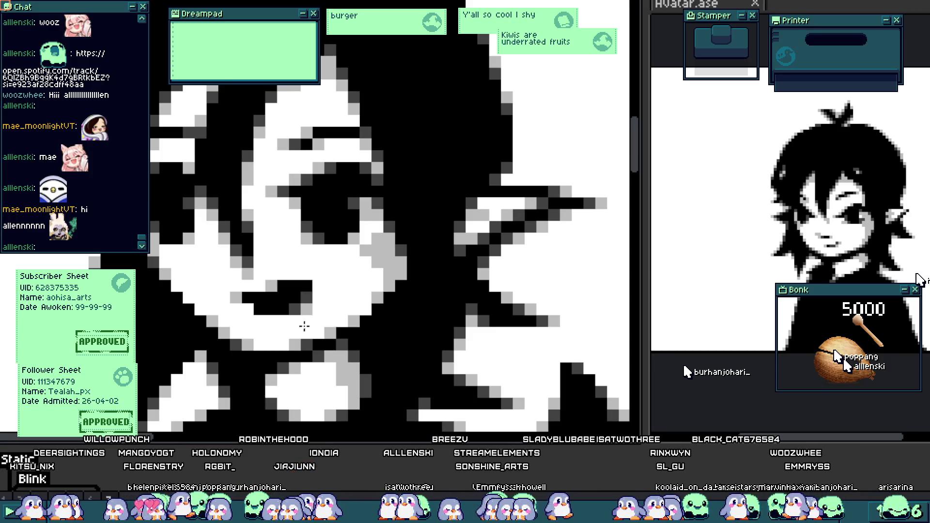
scroll(303, 320, "up", 2)
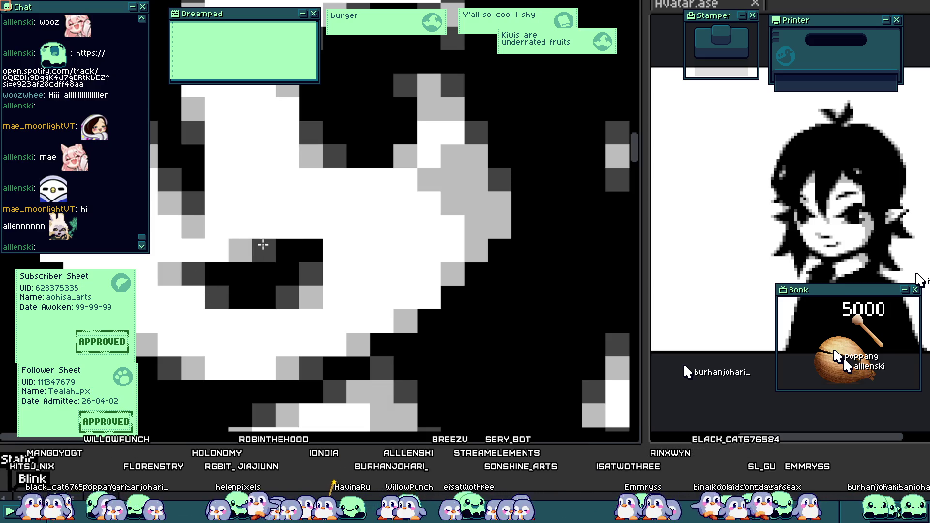
scroll(299, 306, "down", 3)
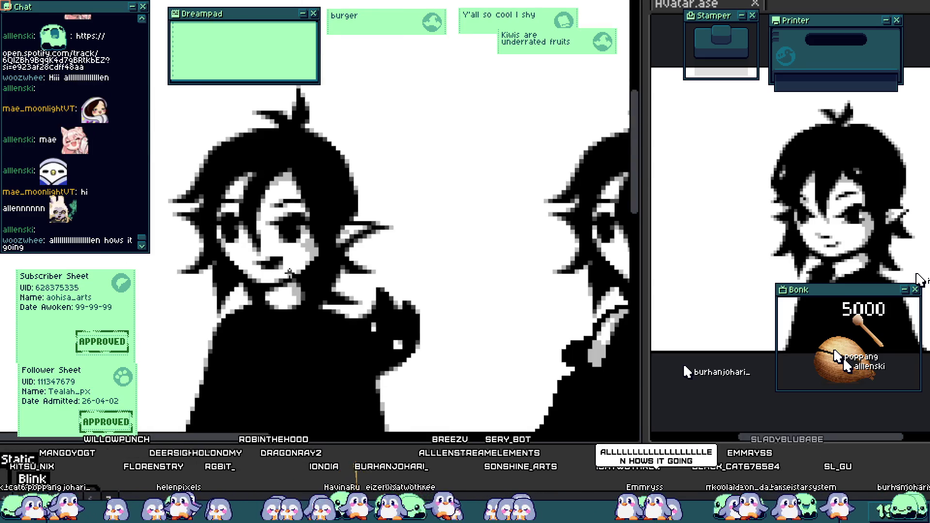
- View all three sketches, zoom back in on the elf's face, and select timeline frames 1–3
left_click_drag(289, 273, 333, 287)
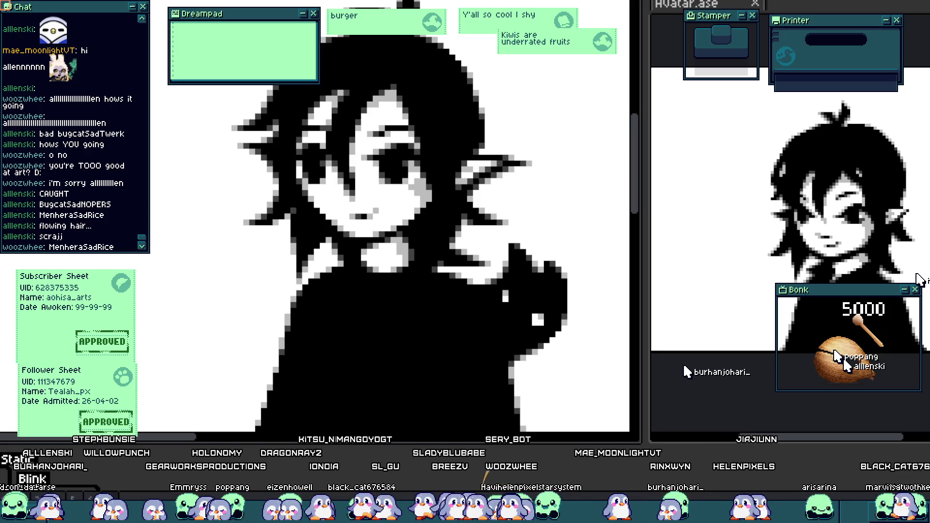
scroll(291, 375, "down", 5)
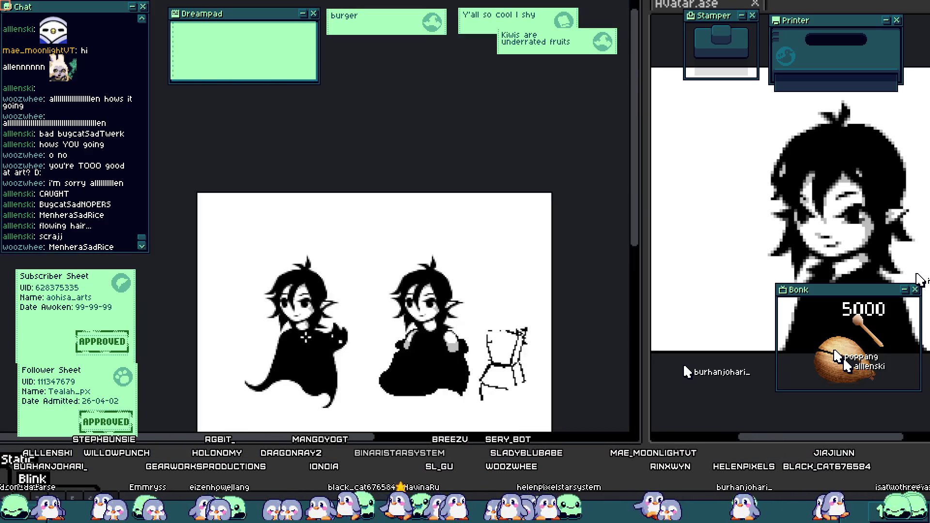
left_click_drag(300, 370, 249, 319)
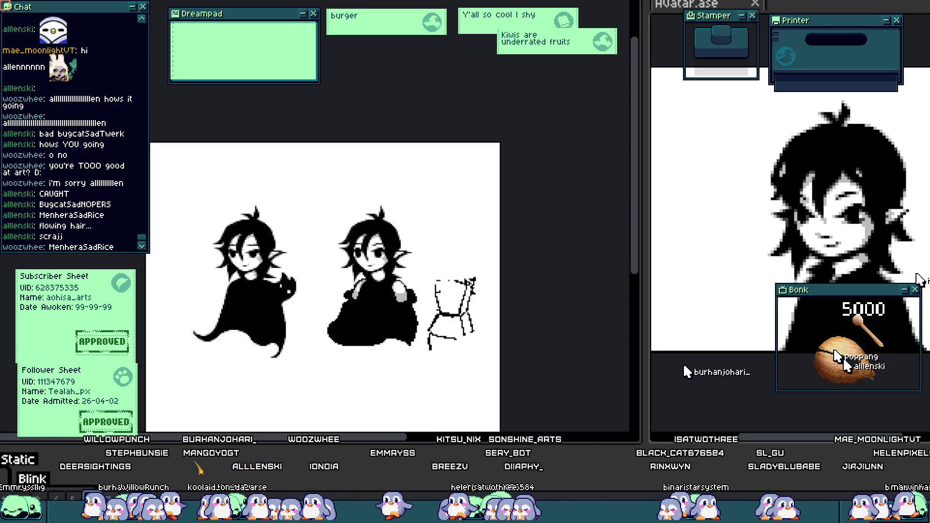
scroll(327, 300, "up", 3)
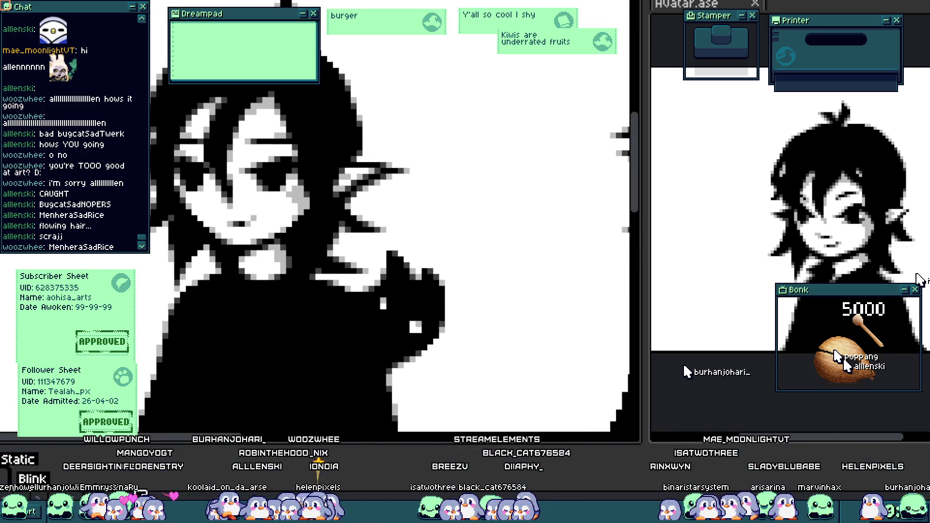
scroll(192, 119, "up", 1)
scroll(192, 119, "up", 2)
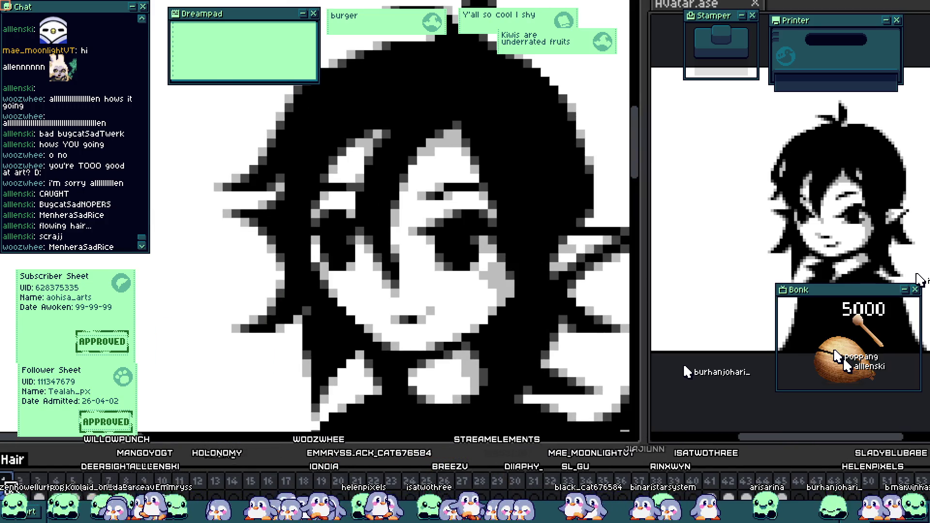
left_click_drag(3, 481, 56, 481)
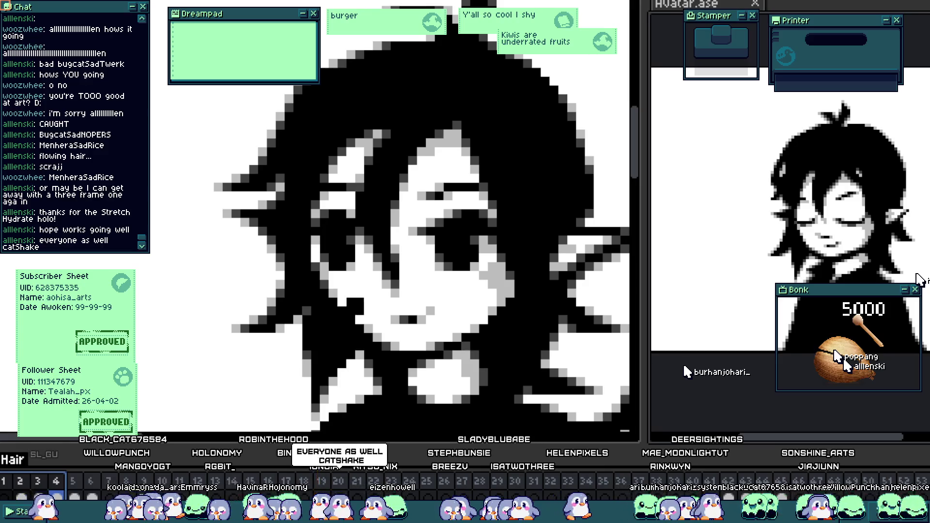
- Adjust the view while frames 1–3 stay selected as the working range
scroll(401, 329, "down", 3)
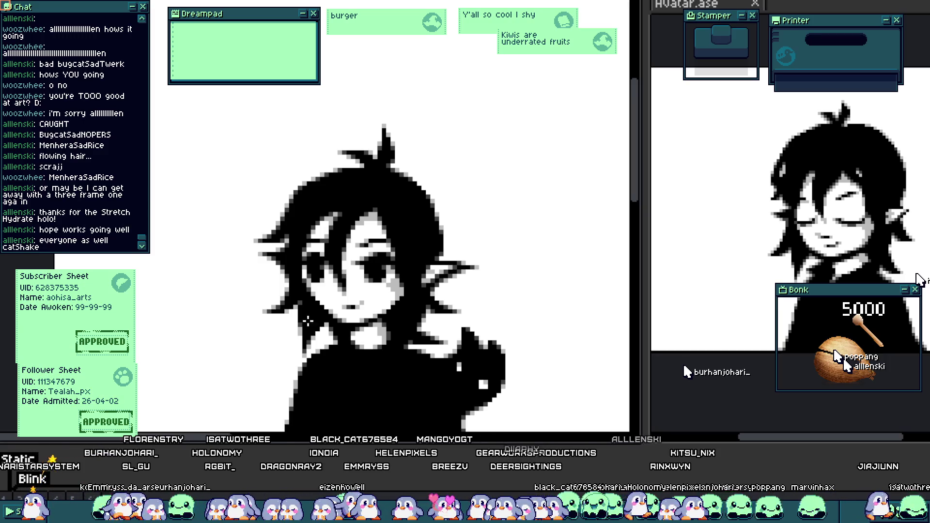
scroll(291, 213, "up", 3)
scroll(286, 210, "down", 3)
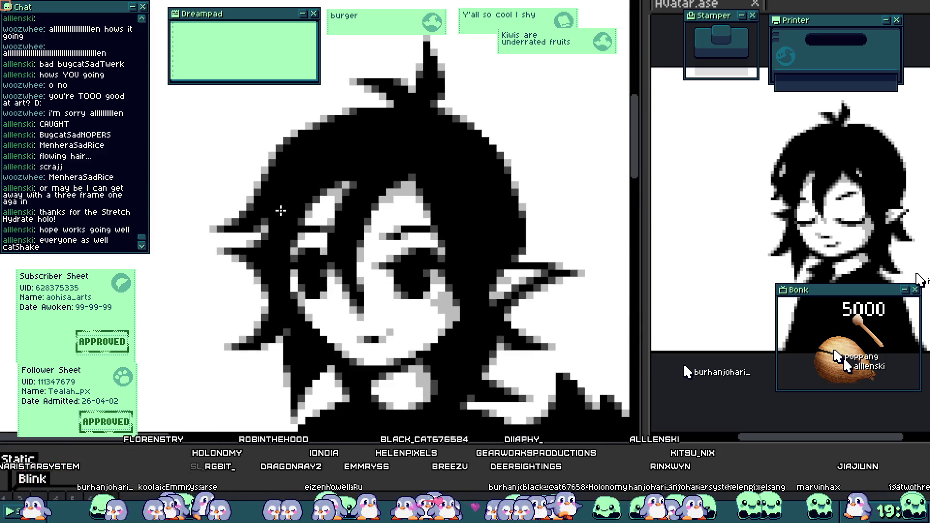
scroll(273, 206, "up", 1)
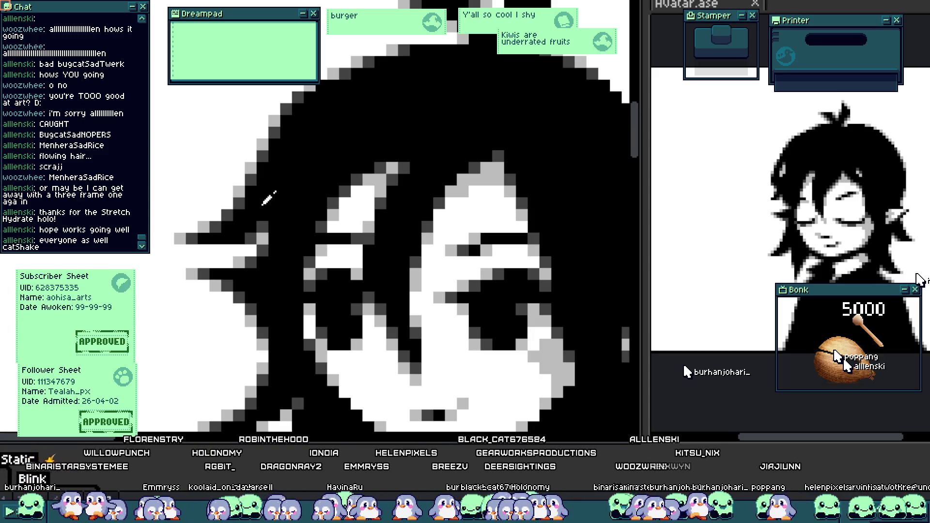
scroll(269, 199, "down", 4)
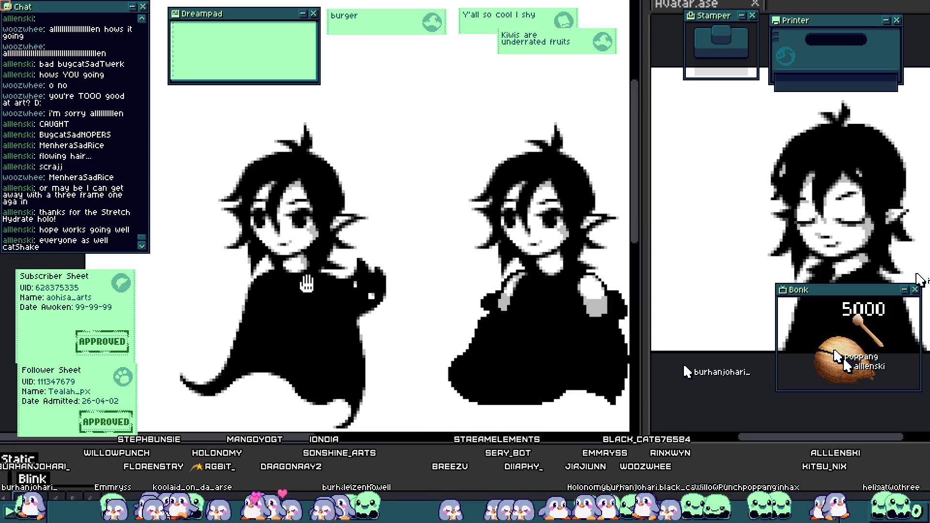
scroll(333, 278, "down", 3)
scroll(334, 291, "up", 3)
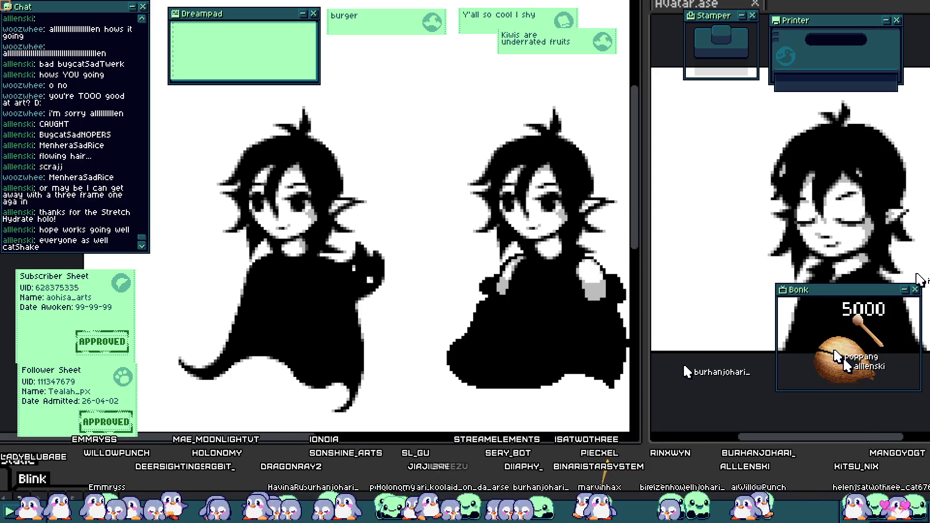
left_click_drag(340, 209, 367, 211)
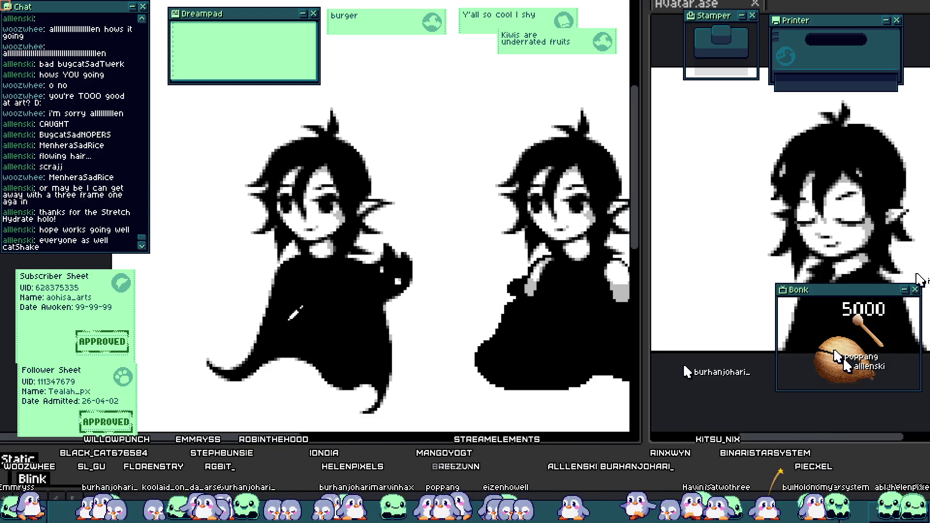
scroll(353, 166, "up", 5)
- Draw thick red diagonal streaks through the left side of the black hair
left_click_drag(104, 266, 343, 38)
scroll(249, 188, "down", 3)
scroll(179, 293, "up", 3)
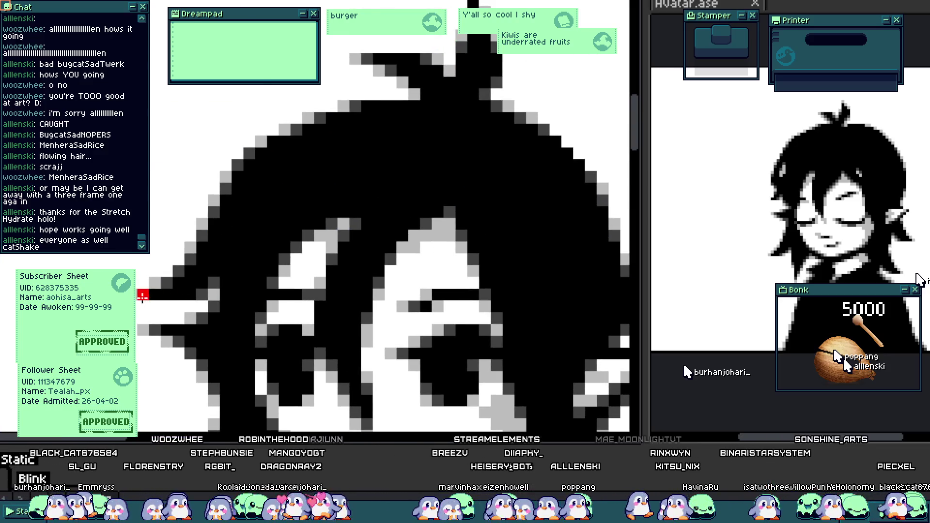
left_click_drag(142, 296, 250, 162)
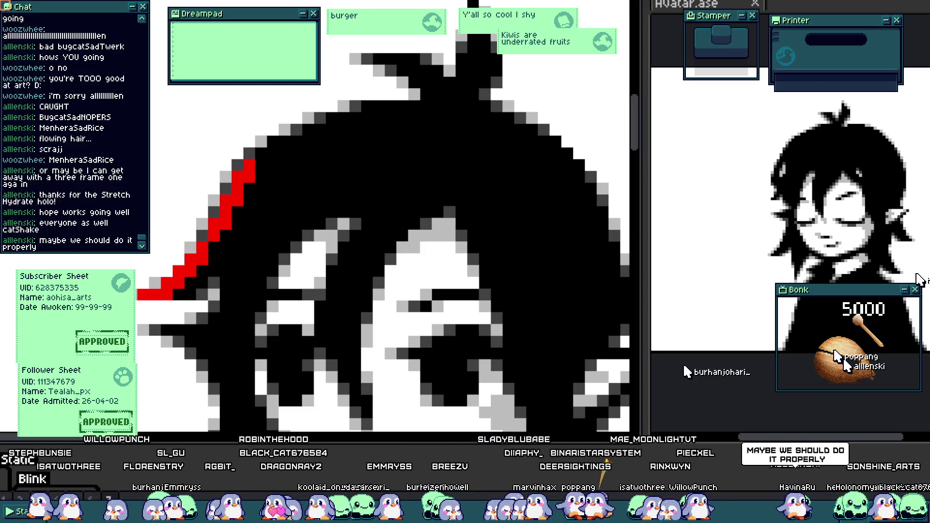
scroll(226, 282, "down", 1)
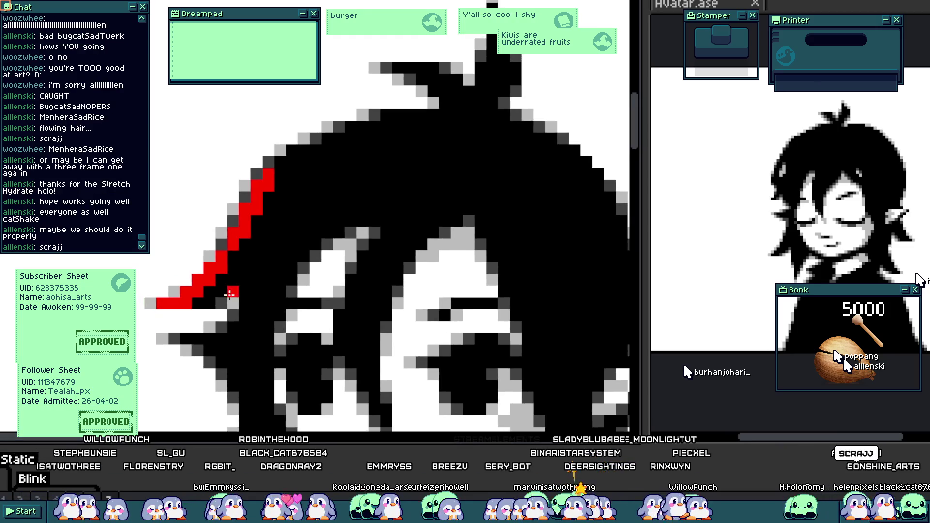
scroll(189, 296, "up", 2)
scroll(218, 272, "down", 3)
left_click_drag(293, 173, 339, 178)
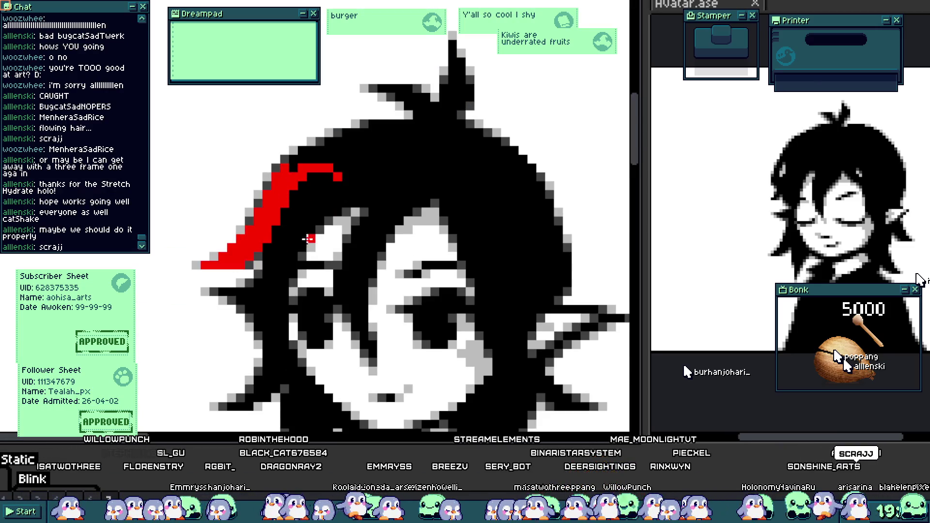
scroll(299, 315, "up", 1)
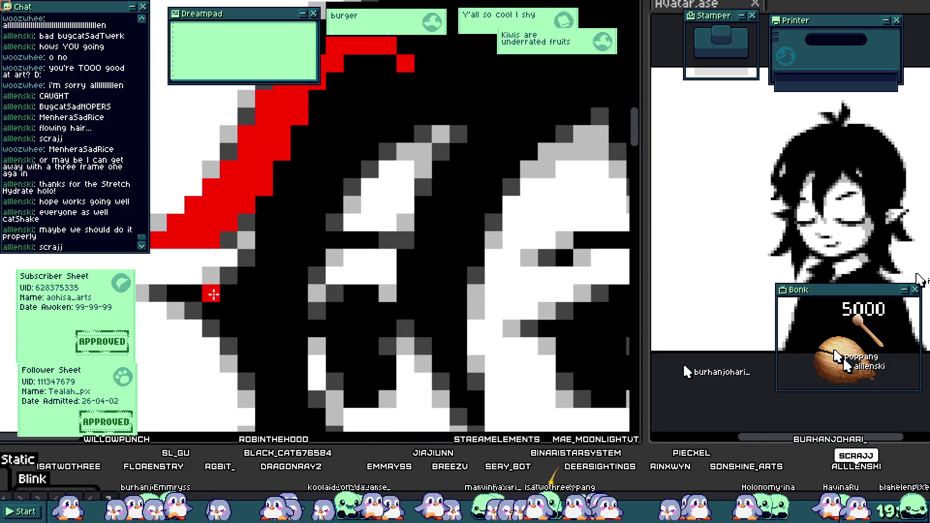
left_click_drag(239, 335, 266, 388)
left_click_drag(209, 286, 254, 316)
scroll(254, 316, "down", 1)
scroll(244, 319, "up", 2)
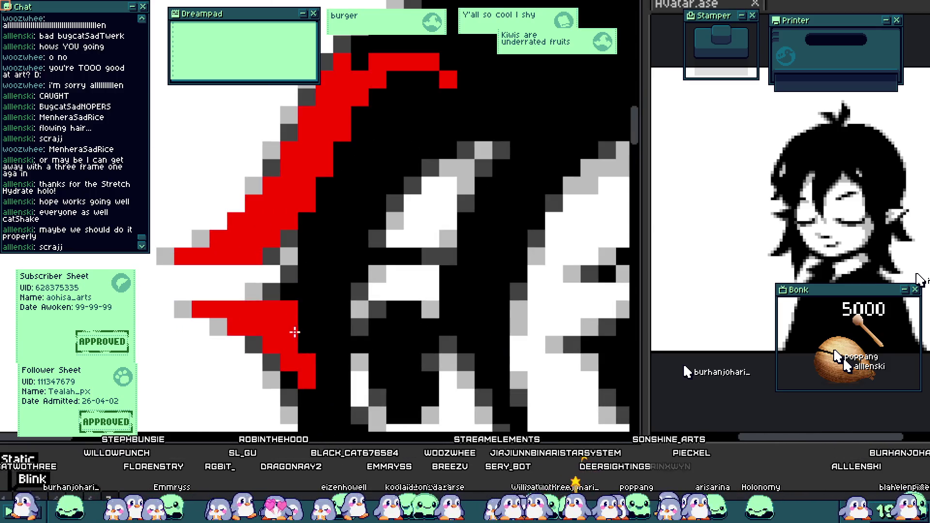
scroll(310, 349, "down", 1)
- Draw a red strand running down the left edge of the face, redoing one stroke
left_click_drag(424, 369, 260, 289)
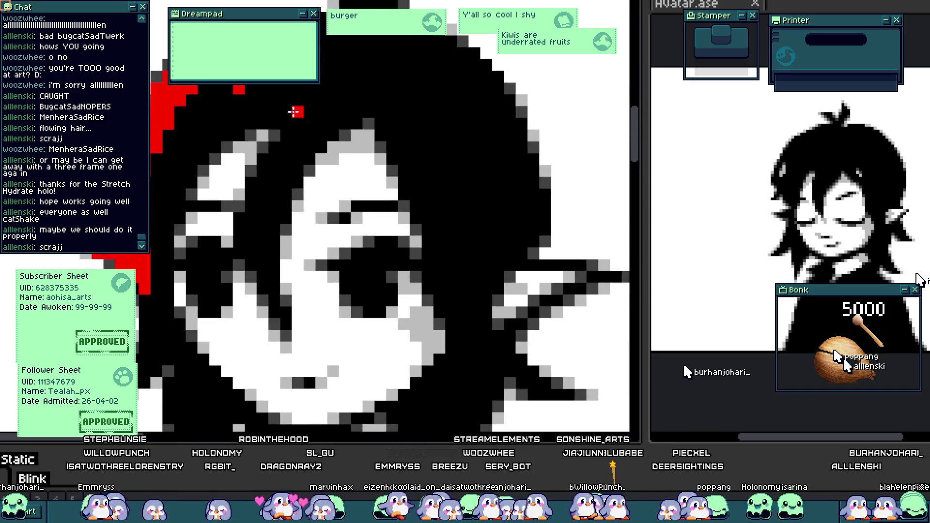
left_click_drag(287, 137, 251, 256)
left_click_drag(296, 155, 278, 320)
key("ctrl+z")
mouse_move(278, 177)
left_mouse_down()
mouse_move(276, 317)
mouse_move(254, 246)
mouse_move(254, 193)
mouse_move(304, 110)
mouse_move(306, 133)
mouse_move(343, 114)
mouse_move(345, 88)
left_mouse_up()
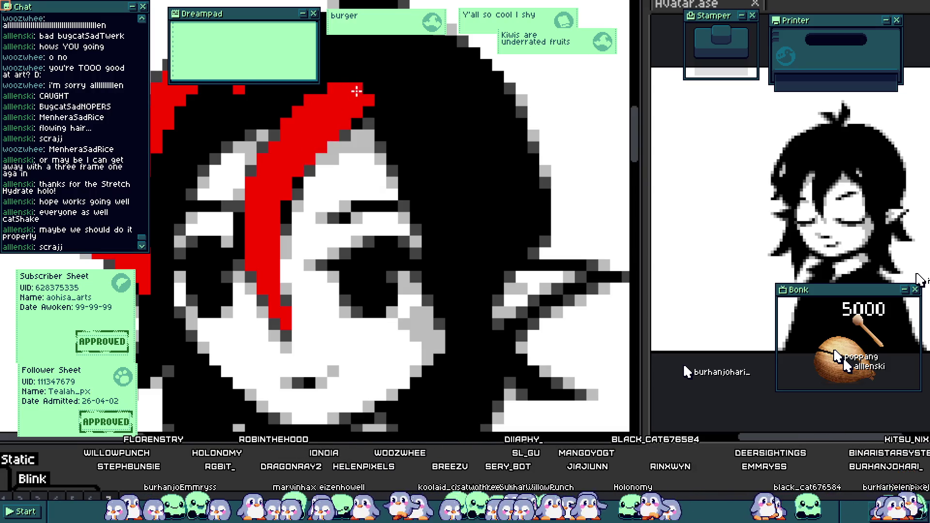
scroll(237, 214, "up", 1)
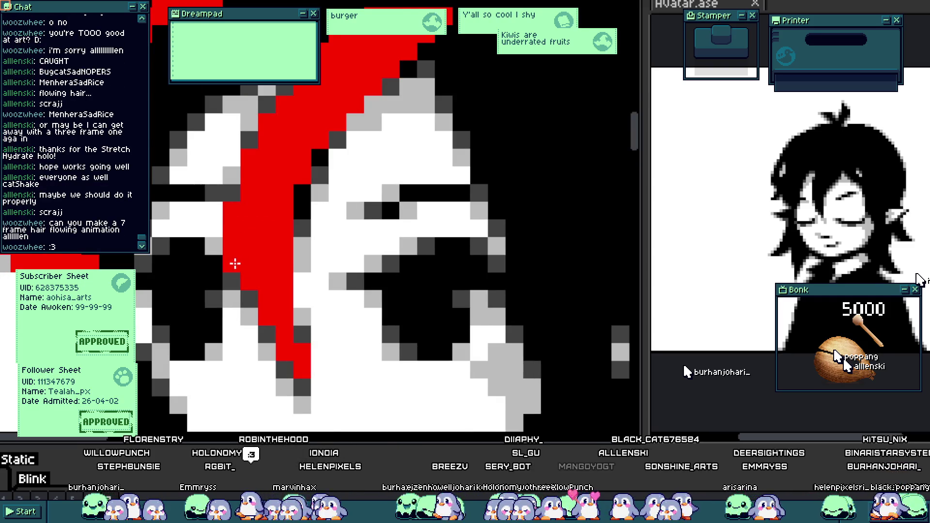
scroll(235, 264, "down", 3)
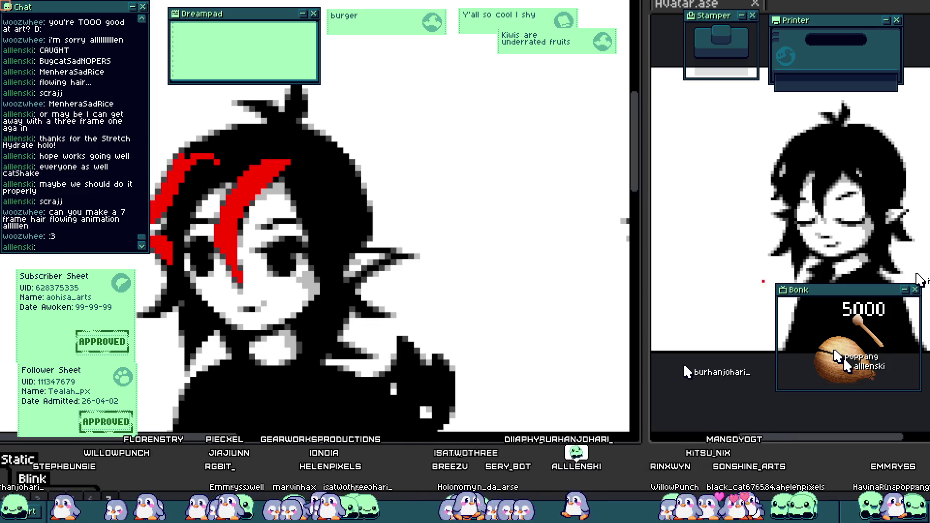
- Paint a thick red streak across the black hair, extending it up toward the cheek
scroll(299, 291, "up", 5)
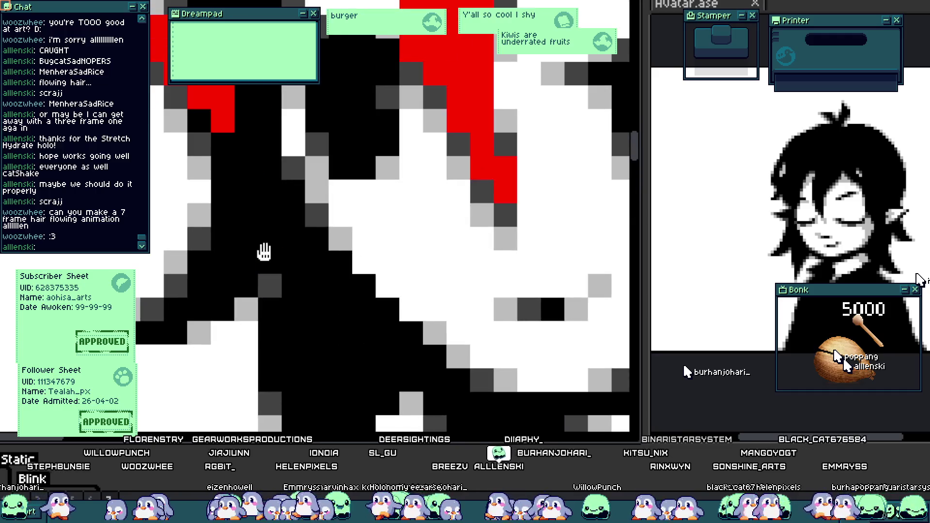
left_click_drag(189, 329, 300, 237)
mouse_move(280, 290)
left_mouse_down()
mouse_move(284, 214)
mouse_move(301, 182)
mouse_move(327, 257)
mouse_move(322, 218)
left_mouse_up()
scroll(320, 228, "down", 4)
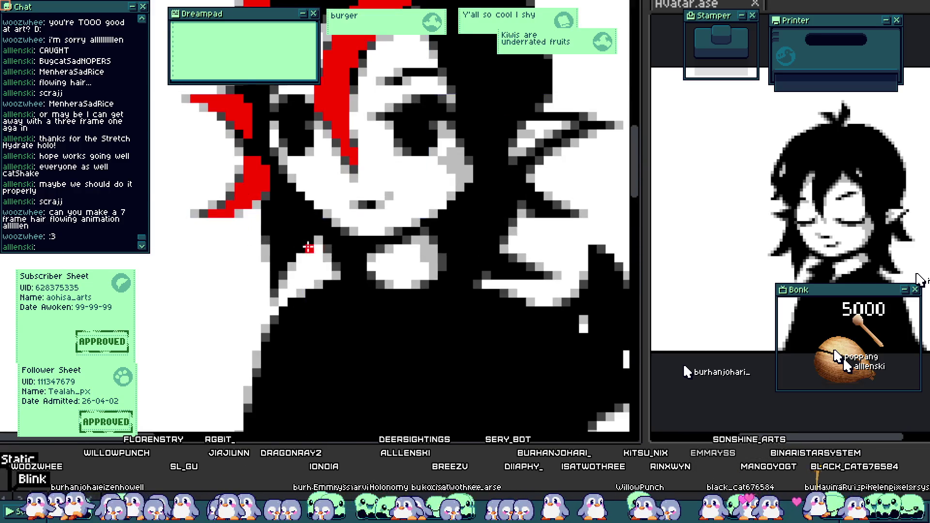
scroll(308, 248, "up", 4)
- Add a vertical red strand down the hair and touch up nearby hair pixels
mouse_move(247, 162)
left_mouse_down()
mouse_move(254, 340)
mouse_move(270, 308)
mouse_move(333, 242)
mouse_move(315, 203)
mouse_move(242, 217)
mouse_move(233, 198)
left_mouse_up()
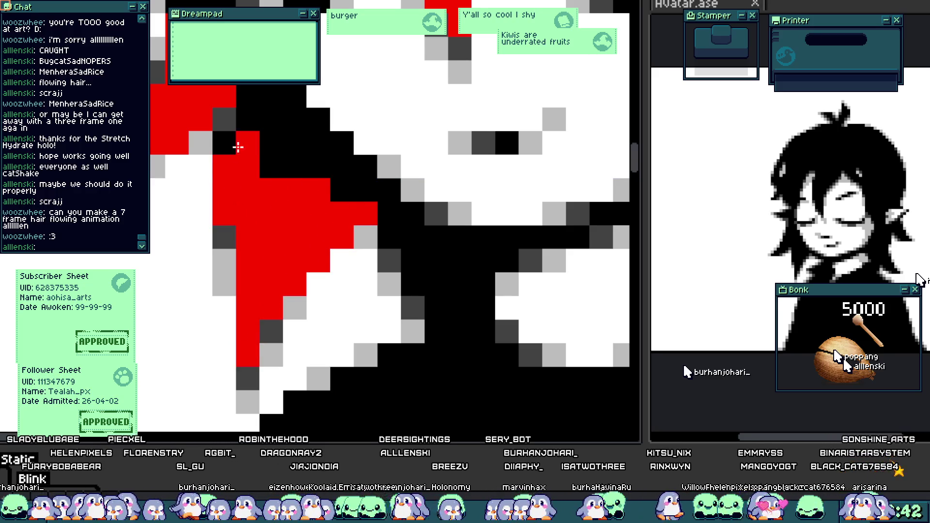
left_click_drag(243, 134, 266, 161)
scroll(272, 165, "down", 3)
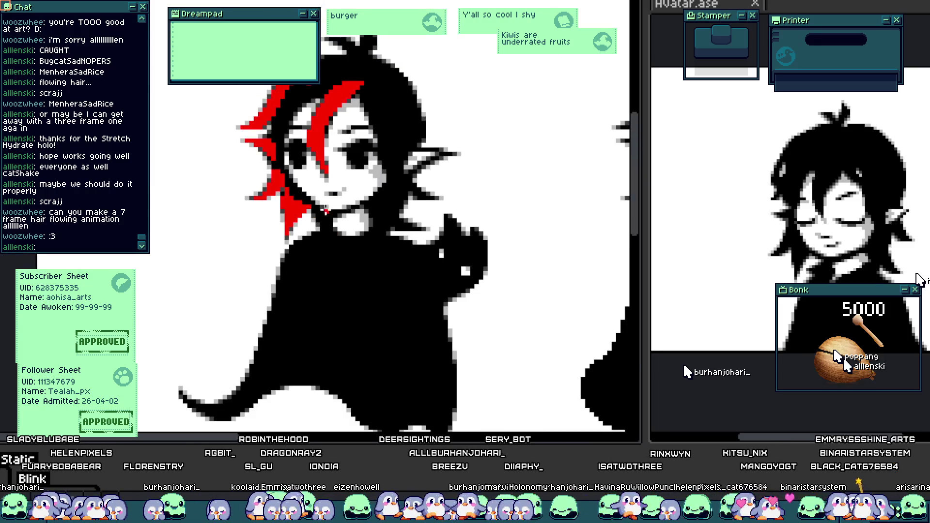
scroll(326, 212, "up", 2)
scroll(315, 135, "up", 3)
mouse_move(296, 141)
left_mouse_down()
mouse_move(207, 125)
mouse_move(260, 175)
mouse_move(272, 151)
mouse_move(292, 186)
mouse_move(292, 174)
mouse_move(316, 183)
mouse_move(333, 104)
mouse_move(319, 118)
mouse_move(353, 83)
mouse_move(315, 136)
mouse_move(359, 152)
mouse_move(346, 156)
left_mouse_up()
mouse_move(333, 71)
left_mouse_down()
mouse_move(332, 181)
mouse_move(313, 141)
left_mouse_up()
scroll(324, 193, "down", 5)
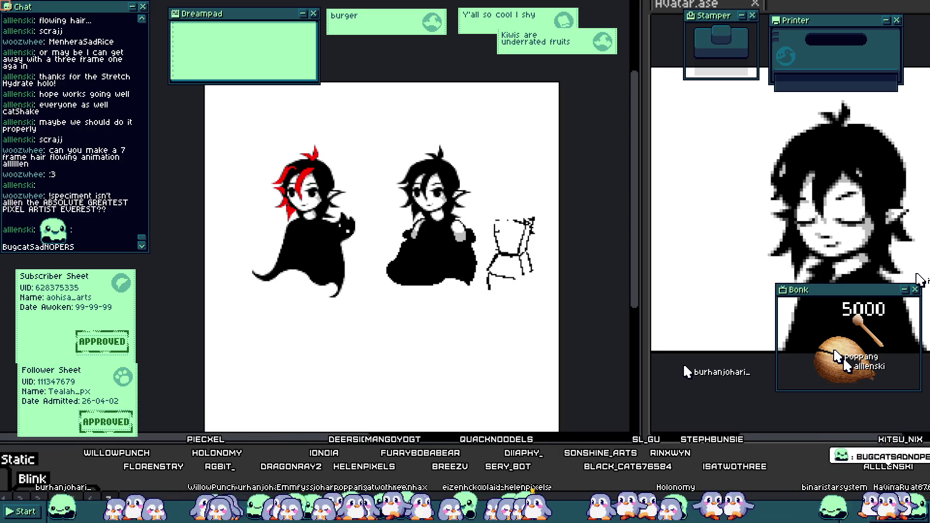
- Select Hair layer frames 6–10 and fill a whole hair strand solid red
scroll(282, 98, "up", 6)
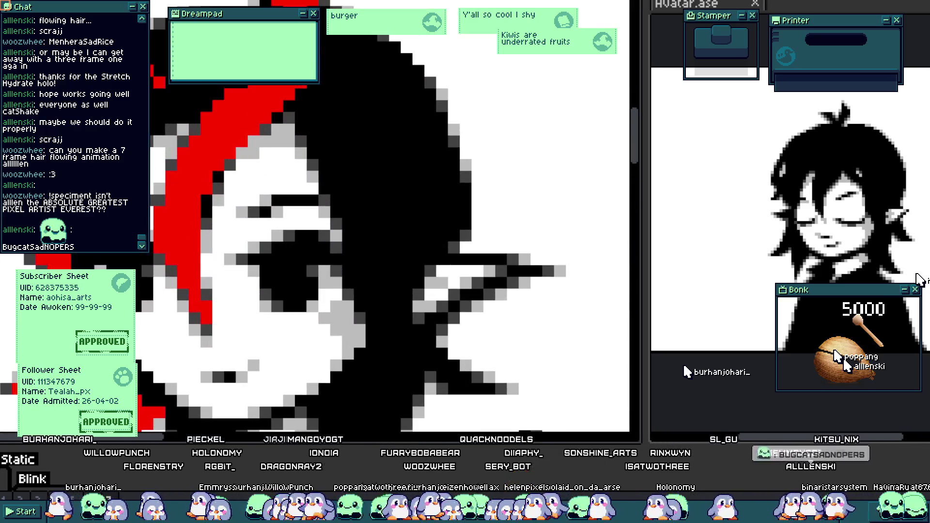
scroll(291, 475, "up", 2)
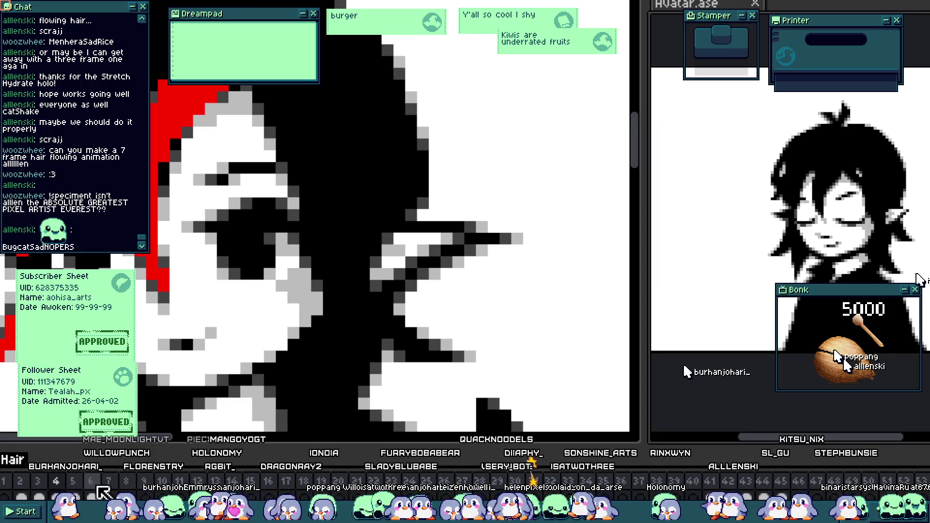
left_click_drag(98, 490, 168, 490)
scroll(312, 156, "up", 5)
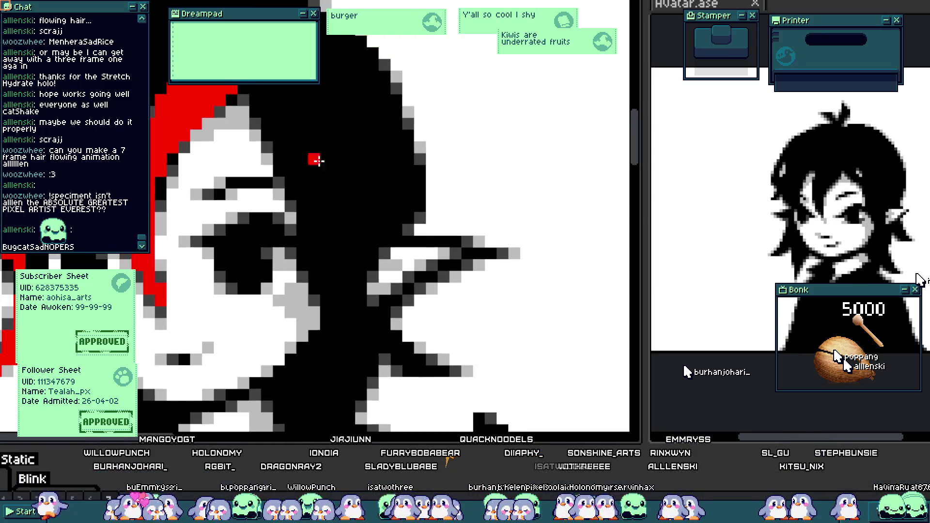
scroll(235, 200, "up", 2)
scroll(234, 200, "down", 2)
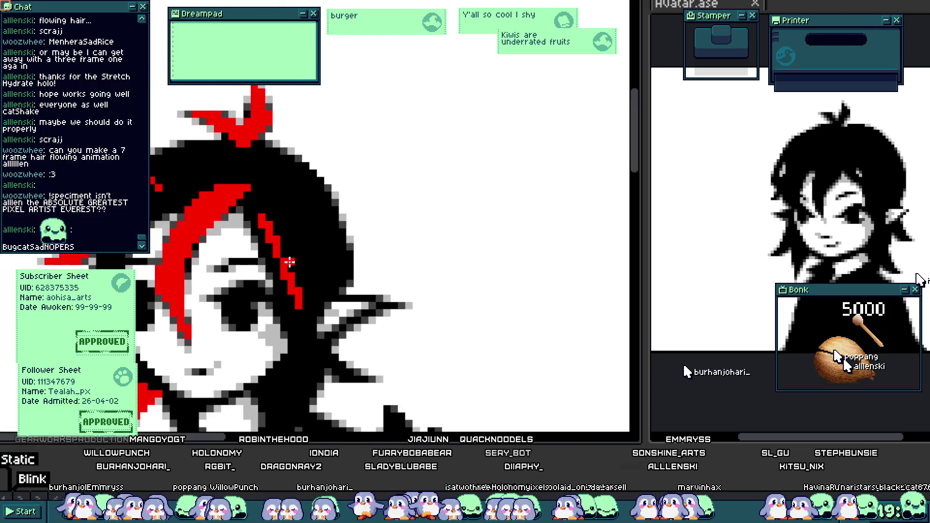
scroll(262, 222, "up", 2)
mouse_move(297, 355)
left_mouse_down()
mouse_move(385, 272)
mouse_move(310, 138)
mouse_move(270, 158)
mouse_move(301, 236)
left_mouse_up()
- Paint a red strand from the ear downward and turn stray black strand pixels red
scroll(301, 236, "down", 3)
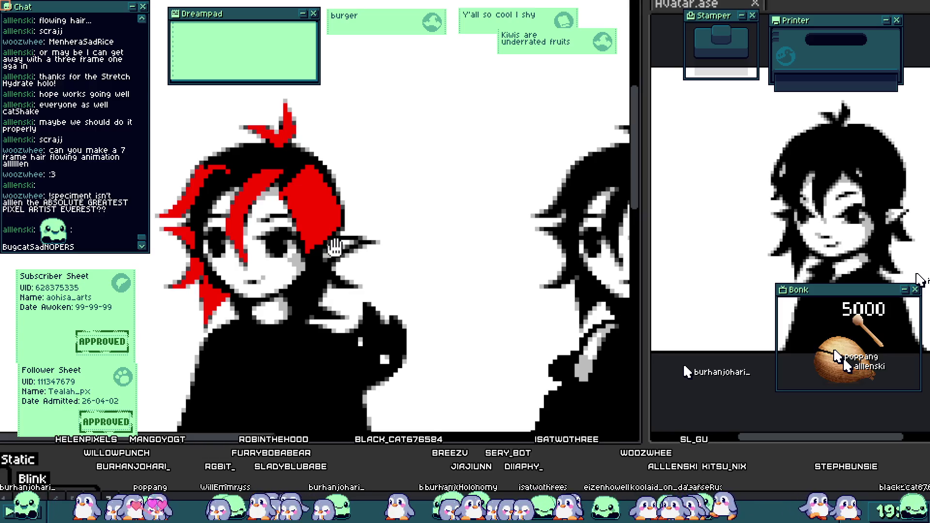
scroll(334, 247, "up", 4)
scroll(368, 241, "up", 2)
mouse_move(368, 242)
left_mouse_down()
mouse_move(417, 303)
mouse_move(394, 241)
mouse_move(441, 291)
mouse_move(493, 312)
left_mouse_up()
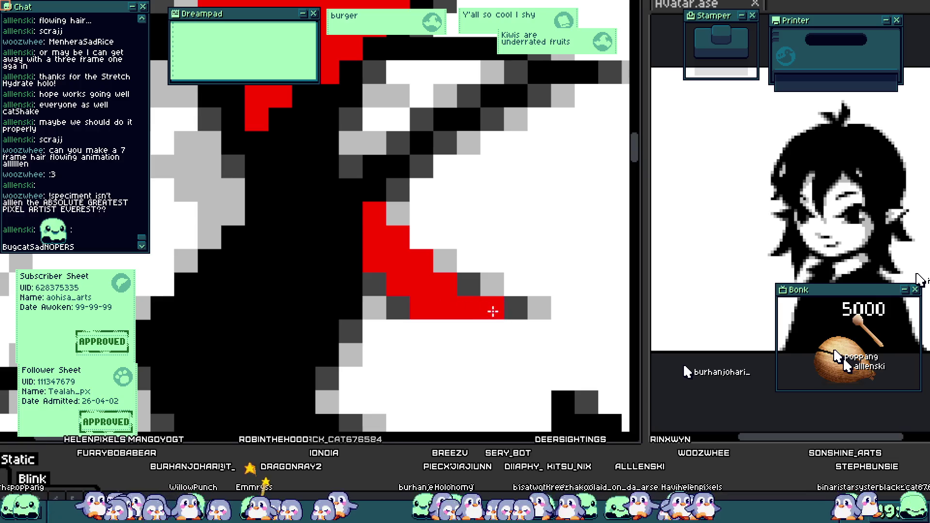
scroll(329, 146, "down", 3)
scroll(333, 162, "up", 3)
mouse_move(334, 140)
left_mouse_down()
mouse_move(326, 115)
mouse_move(313, 142)
left_mouse_up()
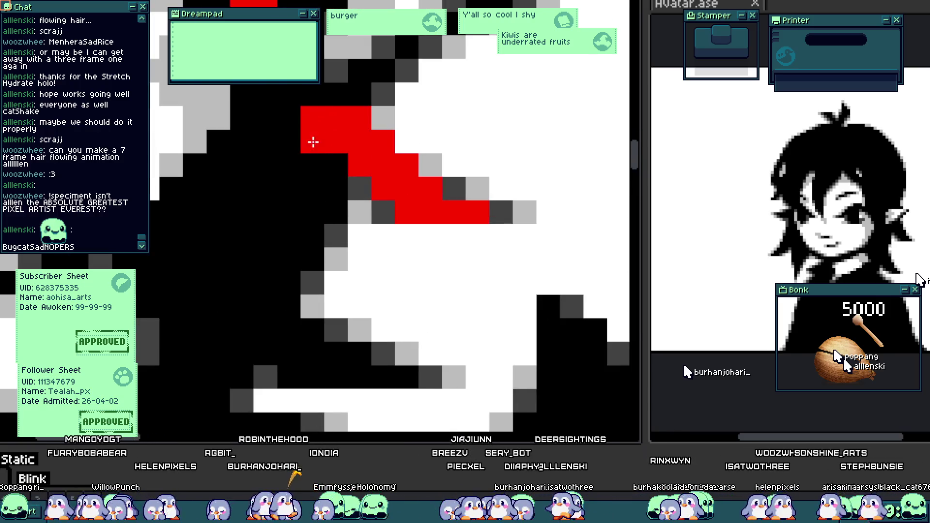
left_click(343, 162)
left_click(313, 94)
left_click(336, 94)
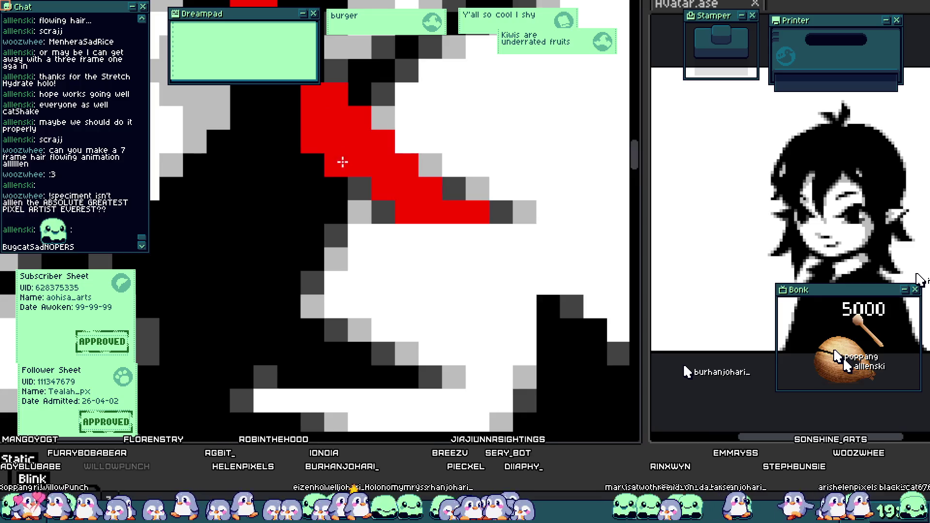
scroll(342, 162, "down", 1)
- Redraw the lower red strand further to the left and recentre on the elf
left_click_drag(310, 226, 347, 284)
key("ctrl")
key("ctrl+z")
key("ctrl+z")
mouse_move(300, 228)
left_mouse_down()
mouse_move(326, 263)
mouse_move(296, 247)
mouse_move(270, 263)
mouse_move(270, 275)
mouse_move(367, 289)
left_mouse_up()
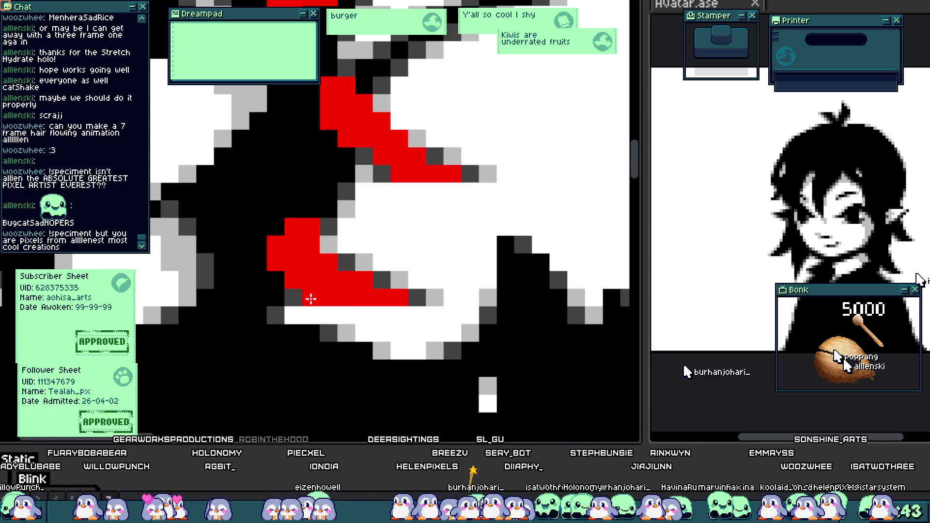
scroll(311, 299, "down", 5)
scroll(341, 260, "up", 3)
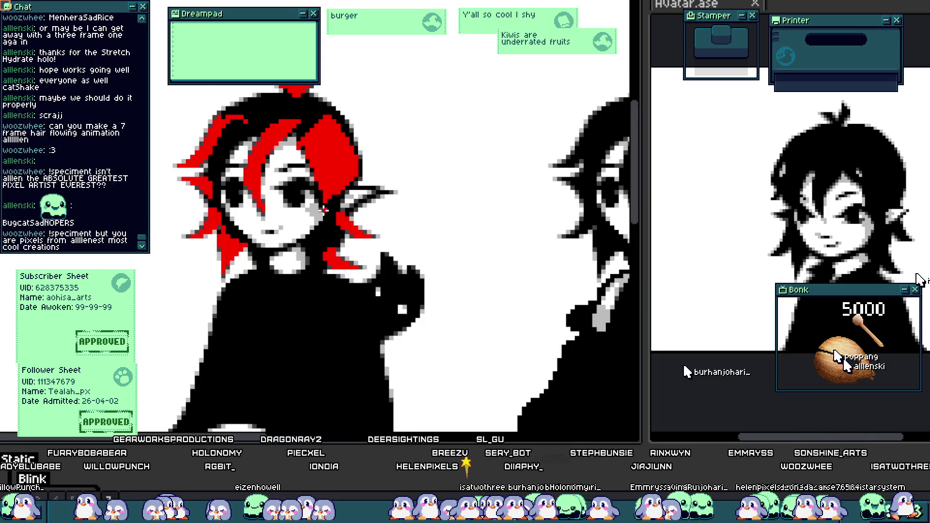
mouse_move(312, 191)
left_mouse_down()
mouse_move(343, 232)
mouse_move(329, 236)
left_mouse_up()
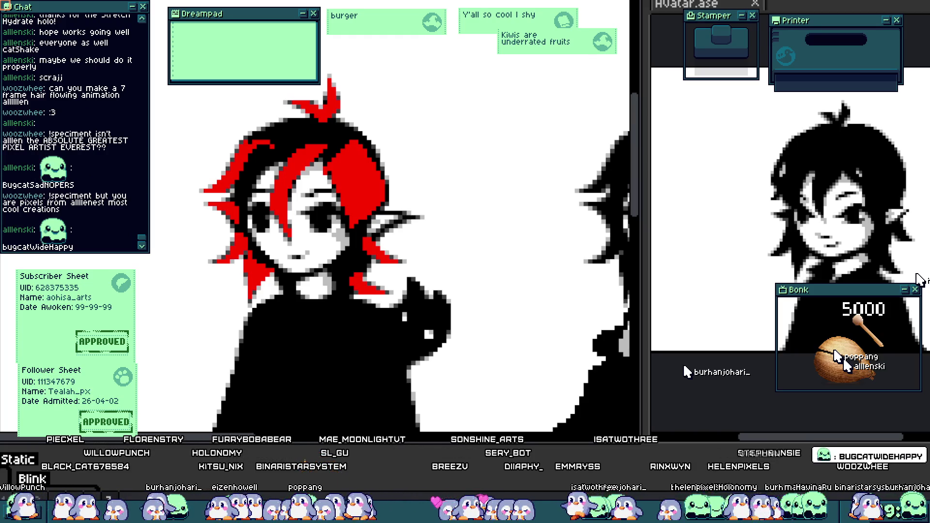
- Paint a red band across the top of the hair, removing an accidental black disc
scroll(361, 234, "up", 1)
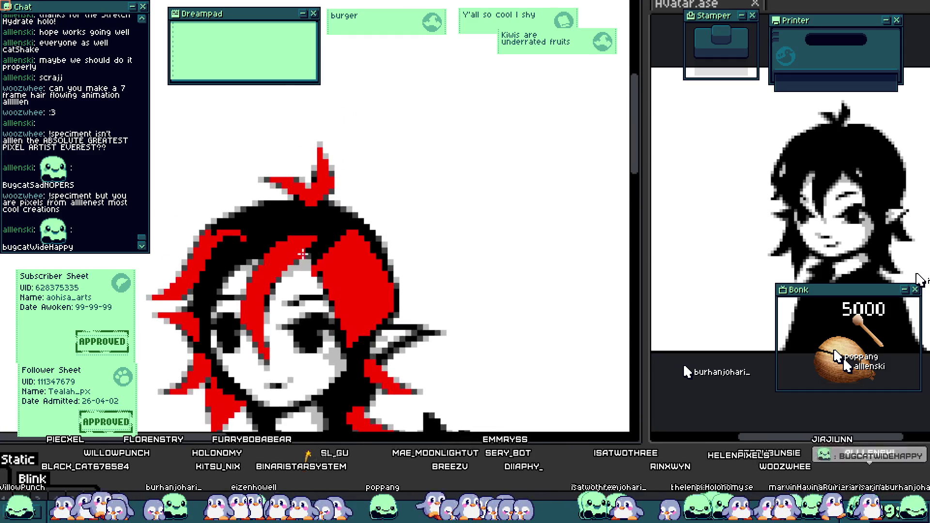
scroll(249, 239, "up", 2)
scroll(197, 226, "up", 2)
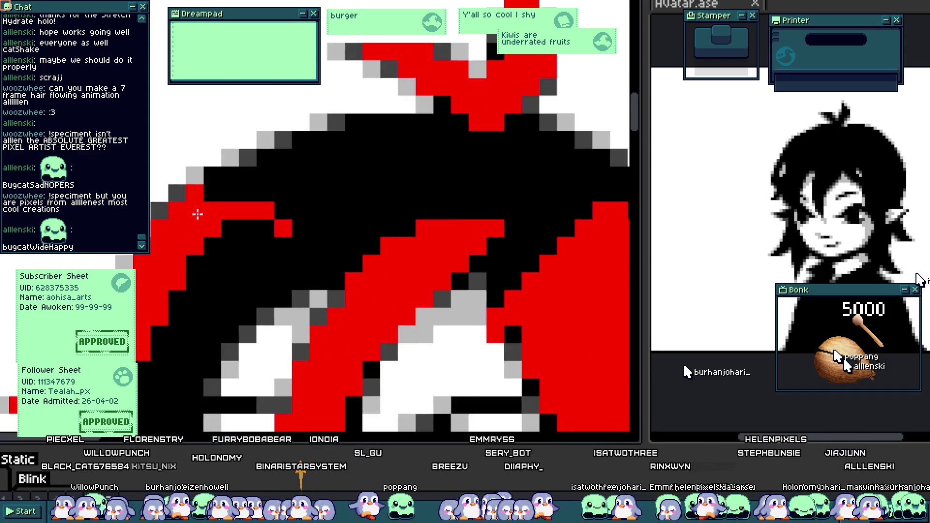
mouse_move(240, 211)
left_mouse_down()
mouse_move(275, 187)
mouse_move(307, 183)
mouse_move(318, 168)
mouse_move(338, 196)
mouse_move(310, 209)
mouse_move(357, 208)
mouse_move(387, 169)
left_mouse_up()
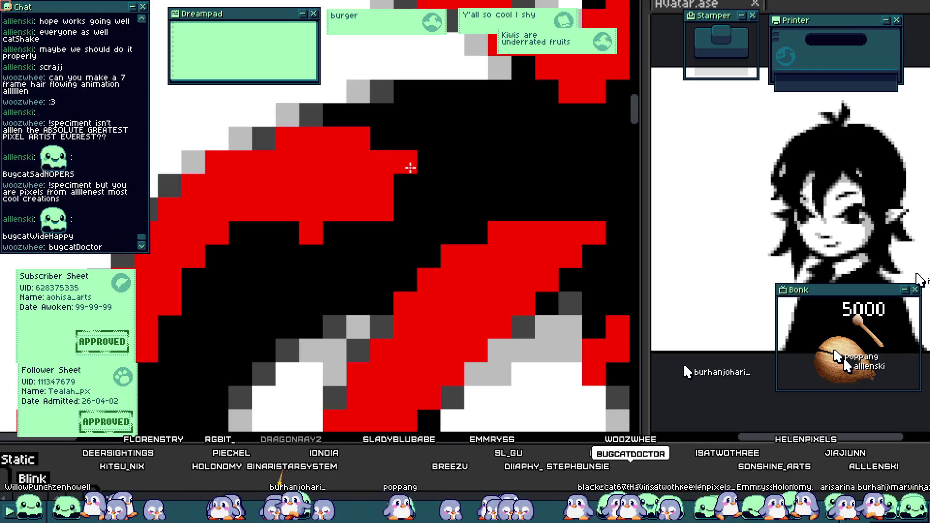
left_click(391, 216)
key("ctrl+z")
key("minus")
key("minus")
key("minus")
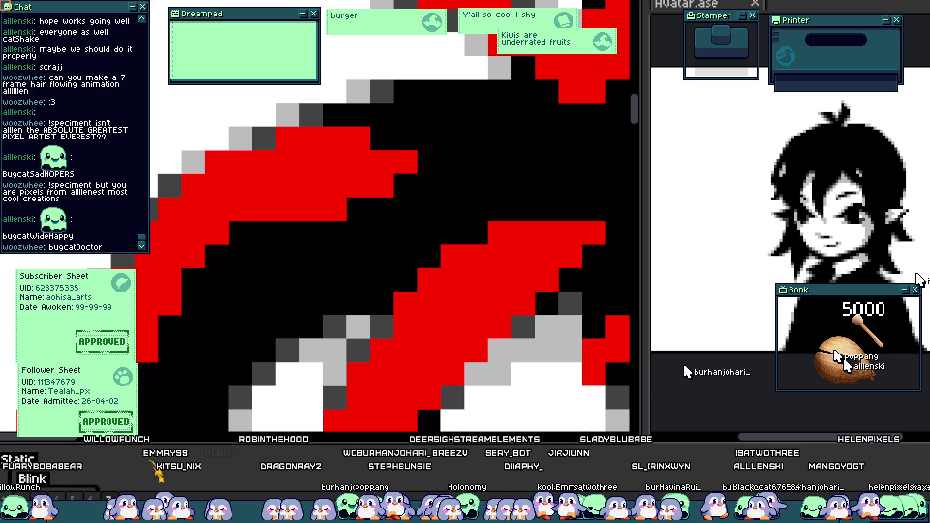
- Fill the large lock beside the face with solid red
scroll(311, 278, "down", 5)
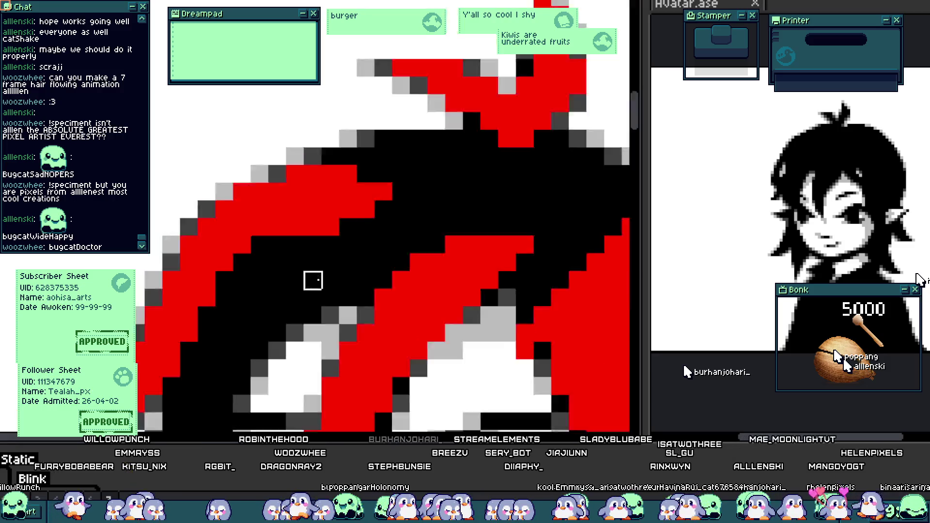
scroll(315, 277, "up", 3)
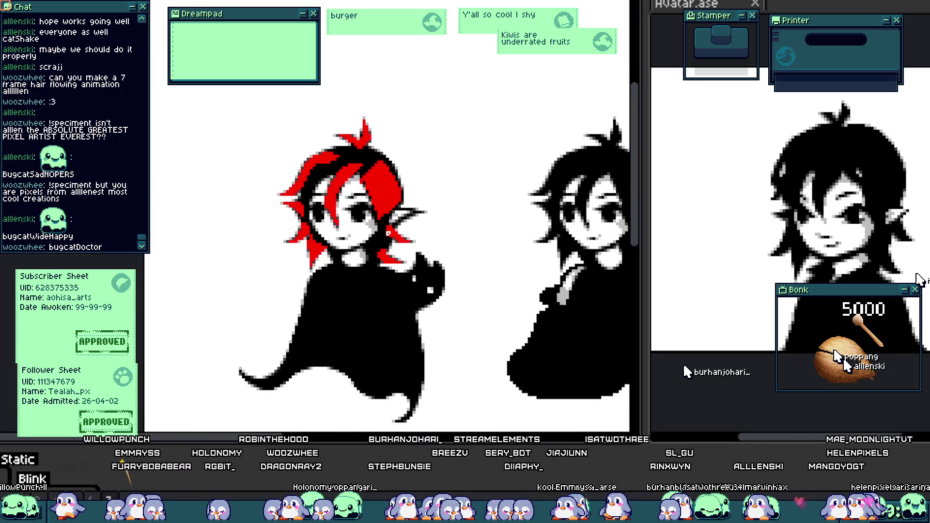
scroll(388, 234, "up", 2)
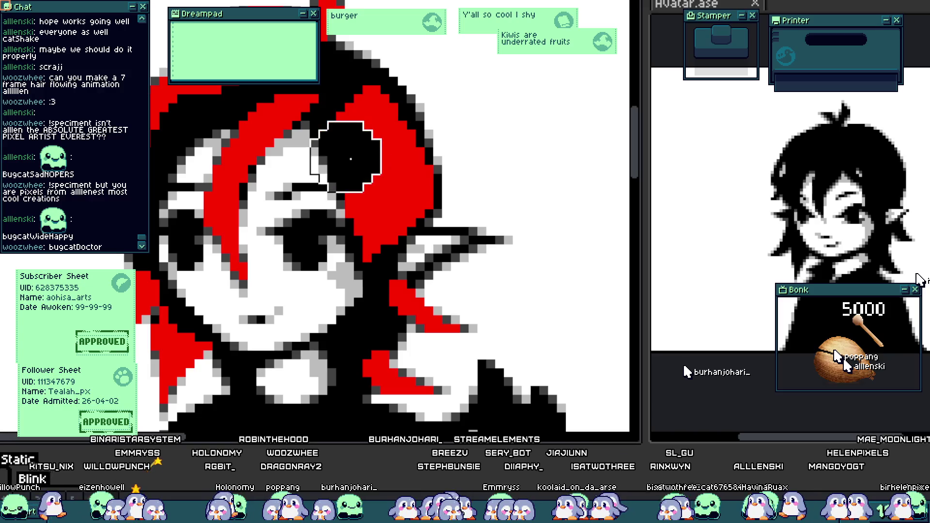
scroll(329, 155, "up", 2)
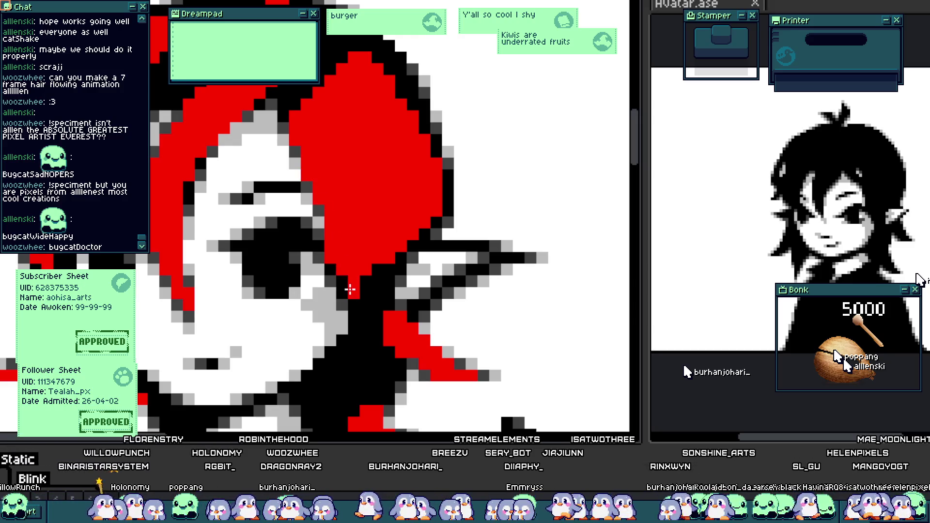
left_click_drag(344, 282, 409, 256)
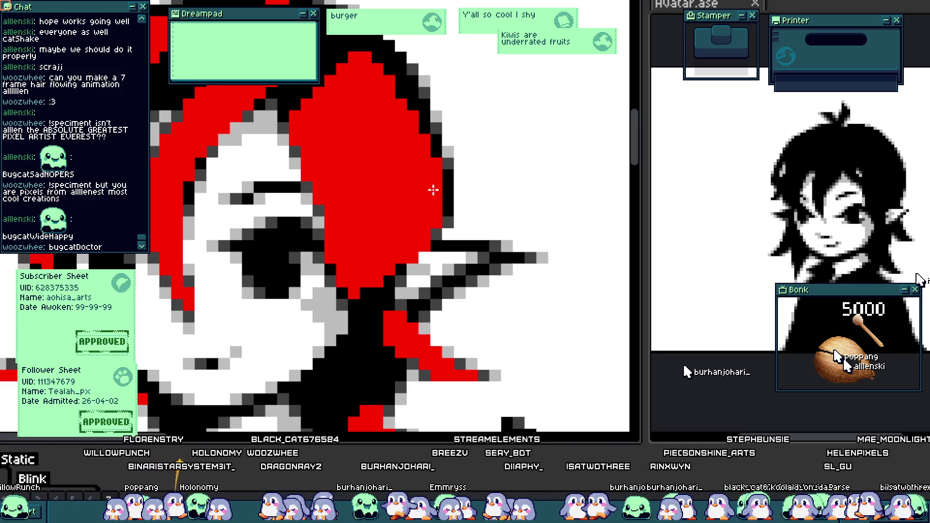
scroll(433, 190, "down", 5)
scroll(389, 203, "up", 3)
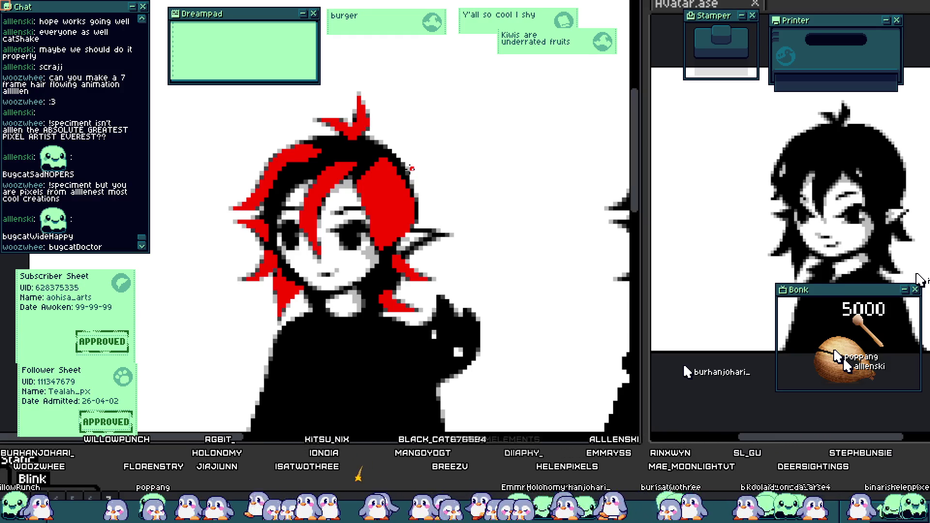
- Recolor the hair's grey left outline red and turn pixels along that edge black
left_click_drag(412, 168, 513, 152)
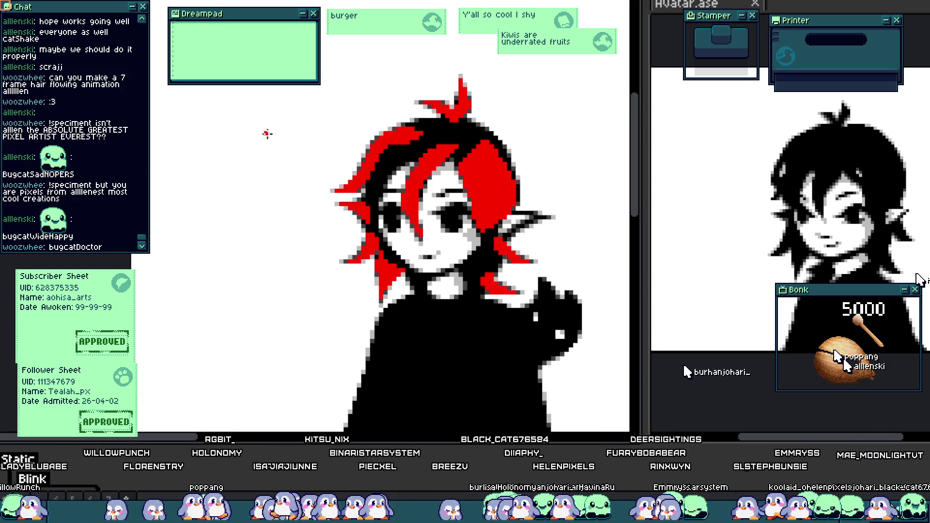
scroll(266, 132, "up", 2)
left_click_drag(465, 206, 367, 217)
scroll(339, 198, "up", 2)
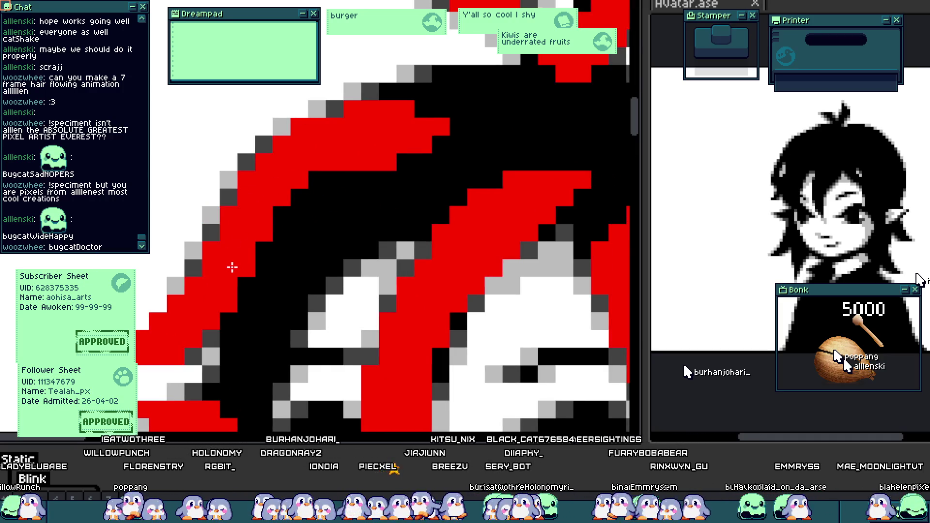
left_click_drag(215, 283, 243, 199)
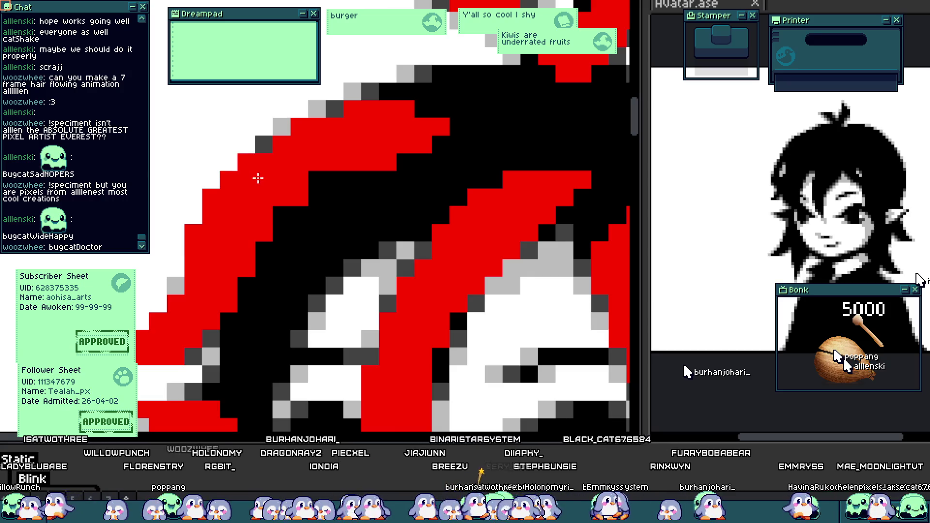
mouse_move(300, 198)
left_mouse_down()
mouse_move(245, 276)
mouse_move(323, 226)
left_mouse_up()
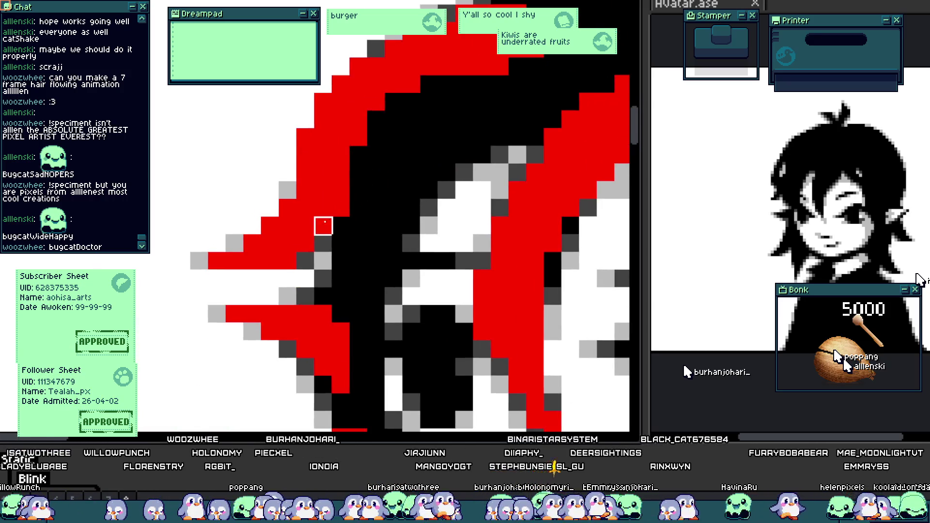
left_click(252, 243)
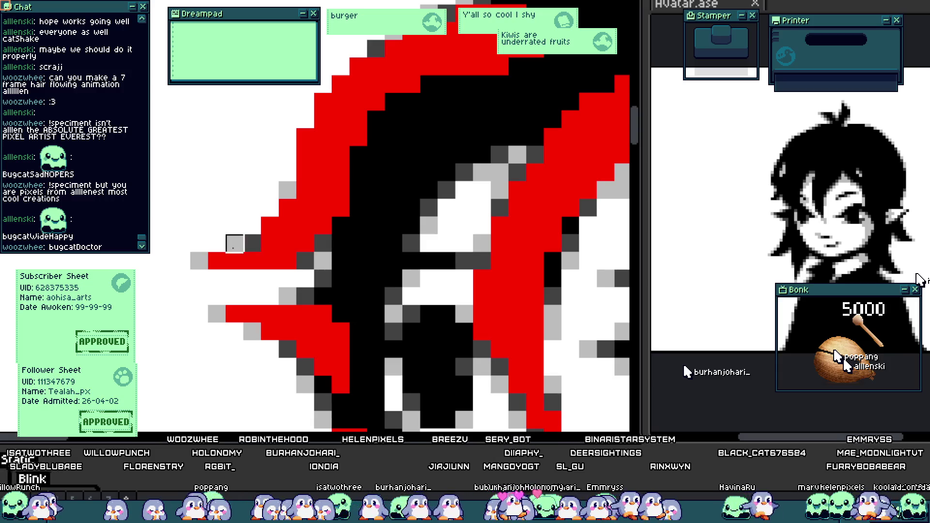
scroll(289, 208, "down", 2)
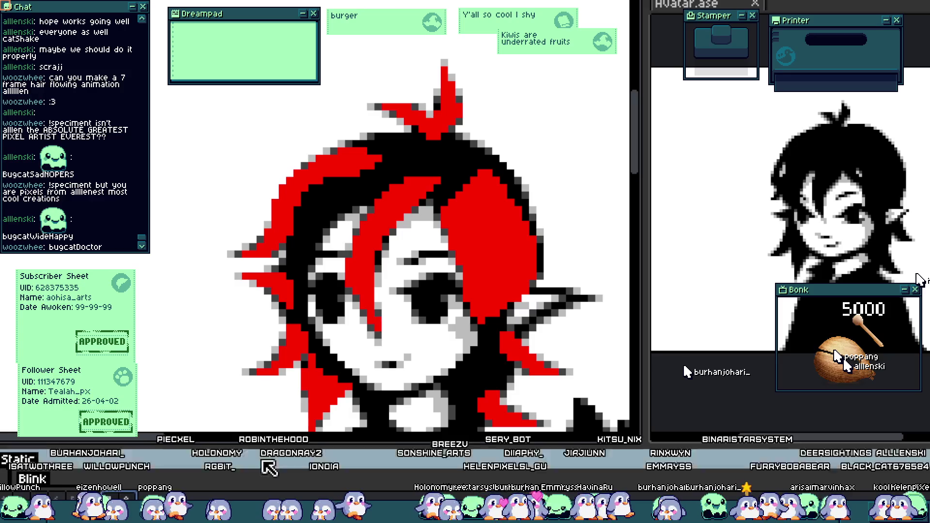
- Outline the right edge of the top hair spike in black and touch up its pixel rows
left_click_drag(450, 298, 474, 287)
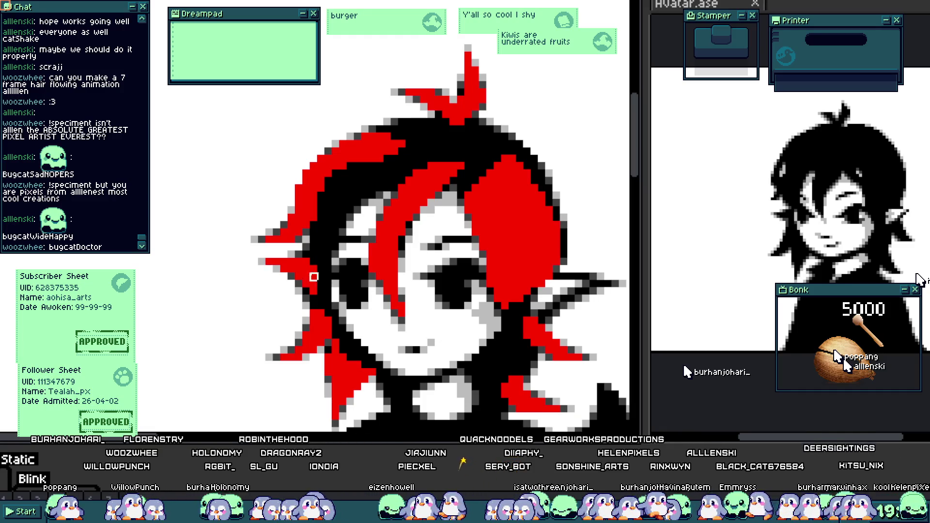
scroll(301, 247, "up", 2)
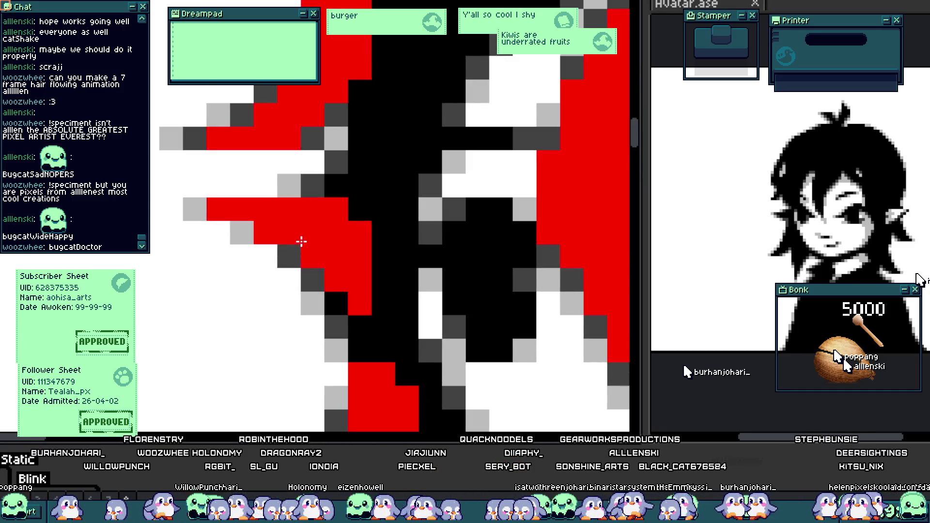
scroll(301, 241, "down", 3)
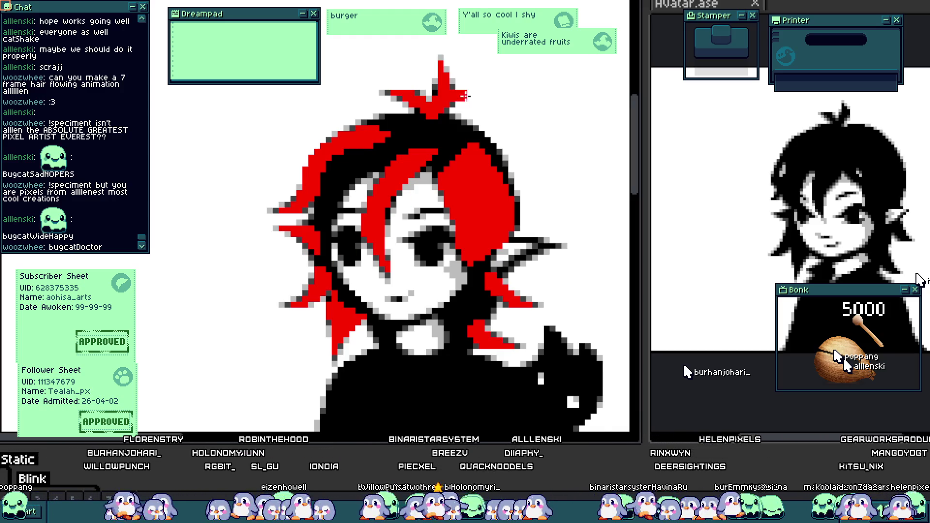
scroll(308, 262, "up", 3)
left_click_drag(402, 94, 426, 180)
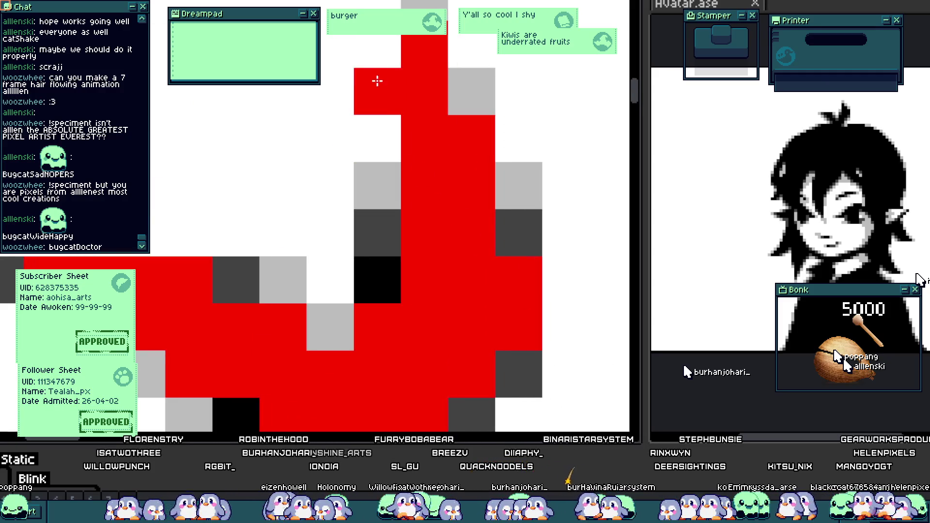
scroll(403, 205, "up", 1)
scroll(390, 244, "down", 3)
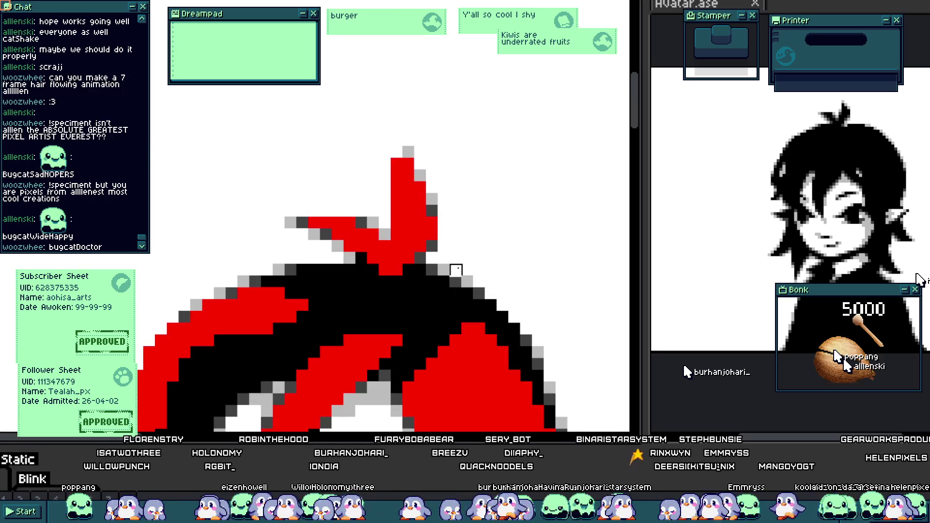
left_click_drag(432, 240, 409, 152)
scroll(421, 187, "up", 4)
mouse_move(271, 178)
left_mouse_down()
mouse_move(326, 147)
mouse_move(466, 179)
mouse_move(353, 202)
mouse_move(499, 179)
mouse_move(509, 279)
left_mouse_up()
scroll(509, 278, "down", 4)
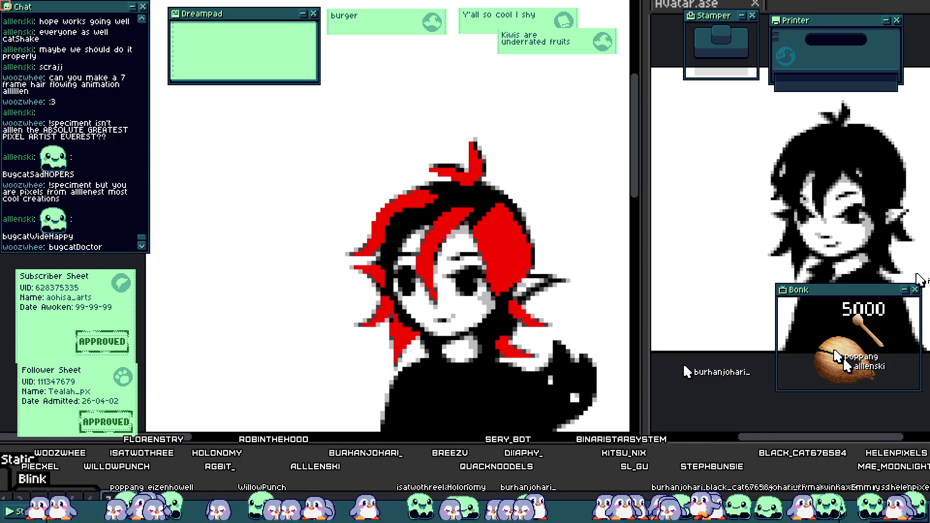
scroll(408, 270, "up", 4)
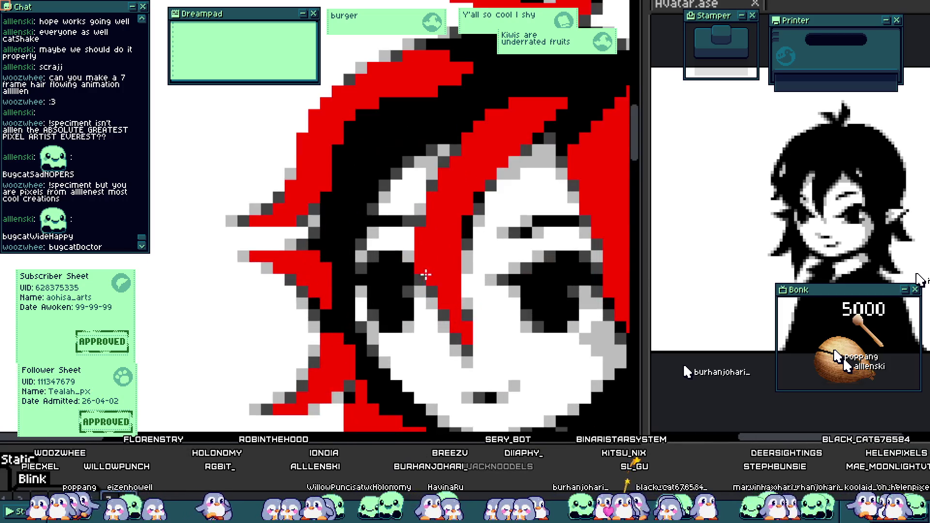
scroll(441, 290, "up", 3)
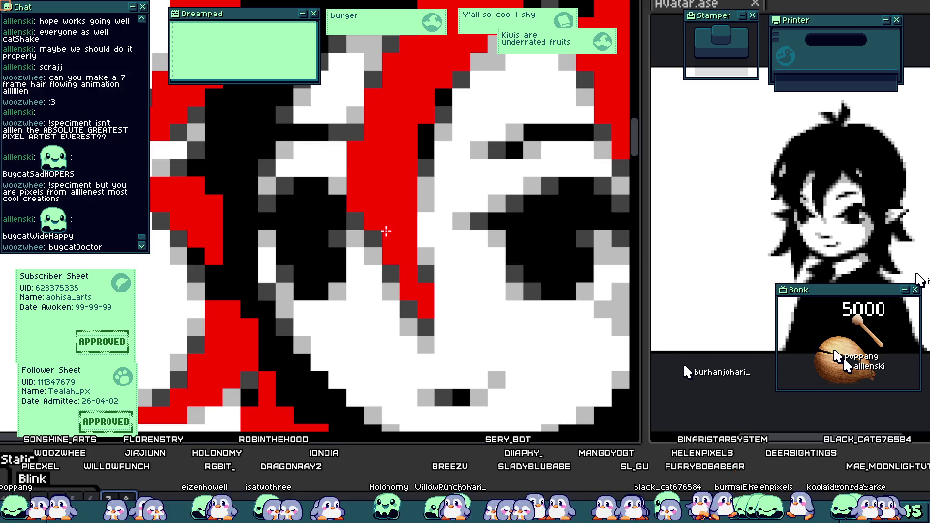
scroll(374, 308, "up", 3)
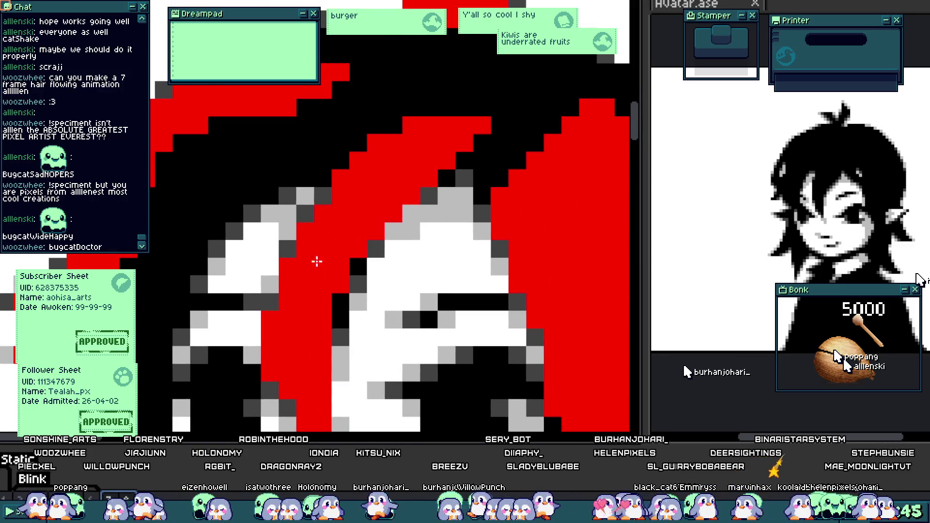
- Add a red lock along the face's left edge with a darkened pixel column beside it, discarding one stray stroke
left_click_drag(293, 345, 375, 219)
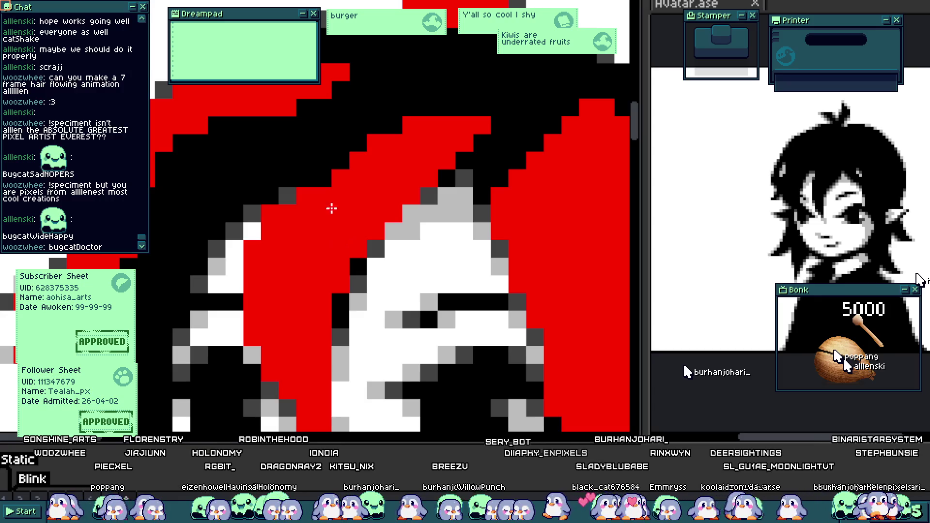
key("ctrl+z")
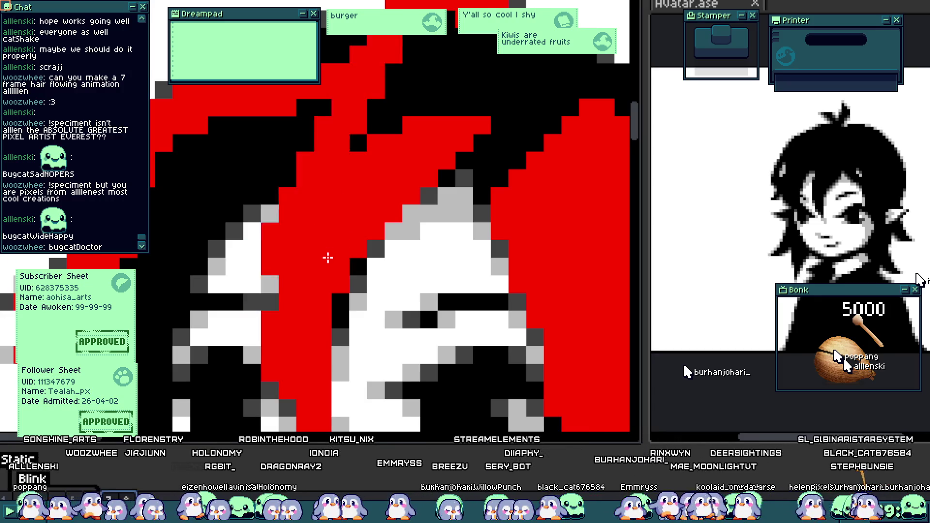
left_click_drag(271, 285, 294, 248)
scroll(328, 182, "down", 2)
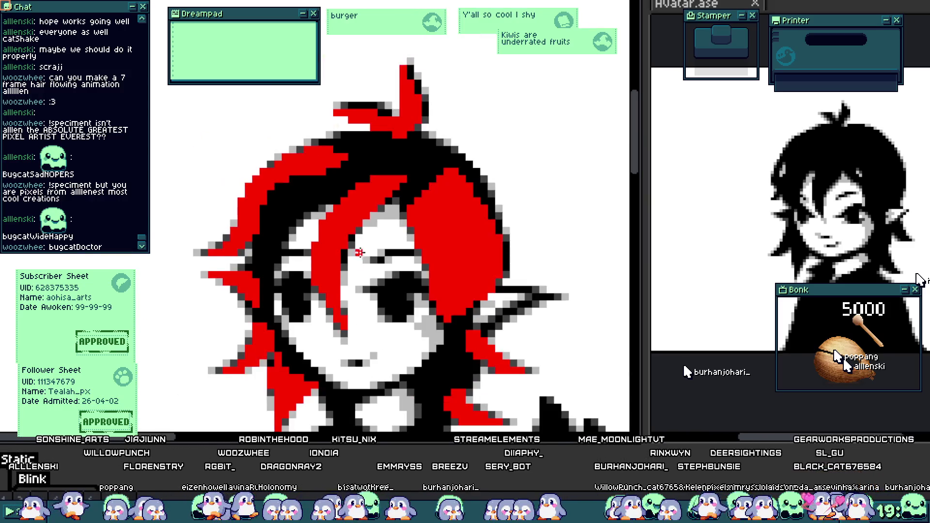
scroll(338, 252, "up", 1)
scroll(326, 234, "up", 1)
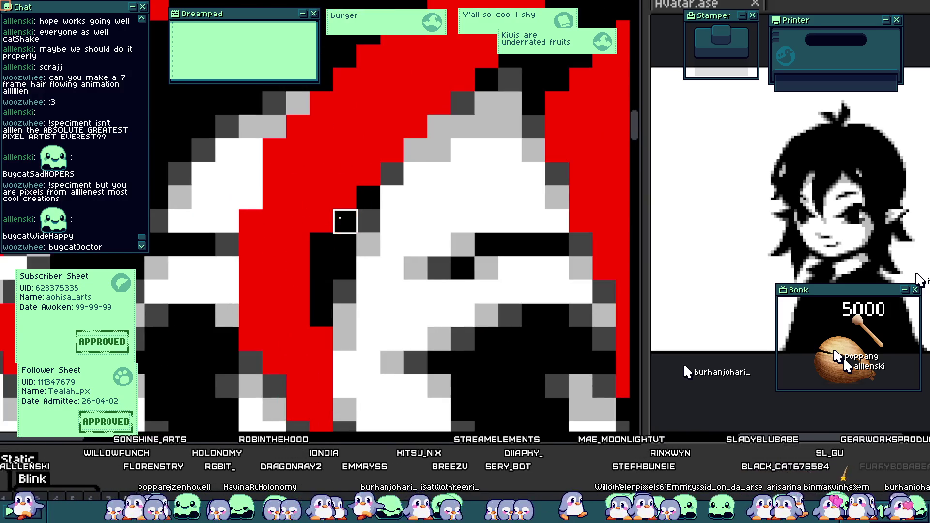
scroll(412, 188, "down", 3)
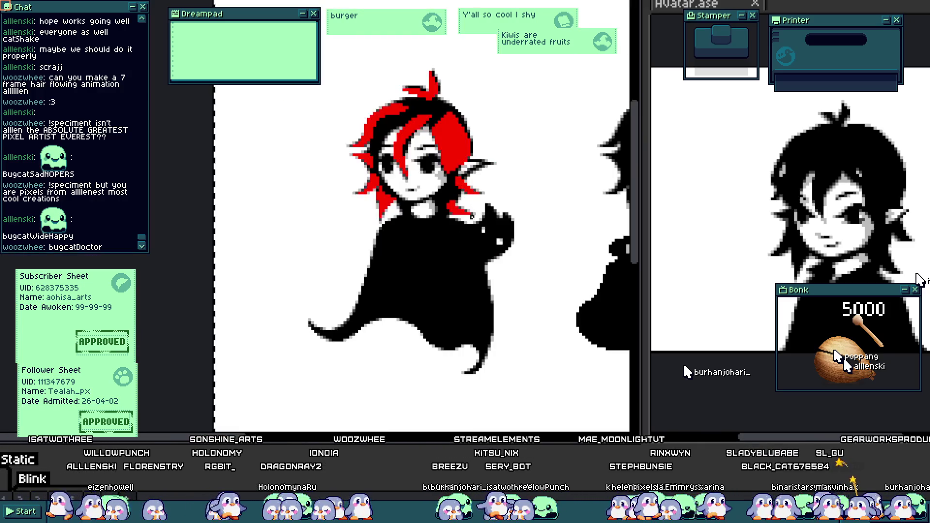
scroll(380, 188, "up", 2)
scroll(381, 188, "up", 2)
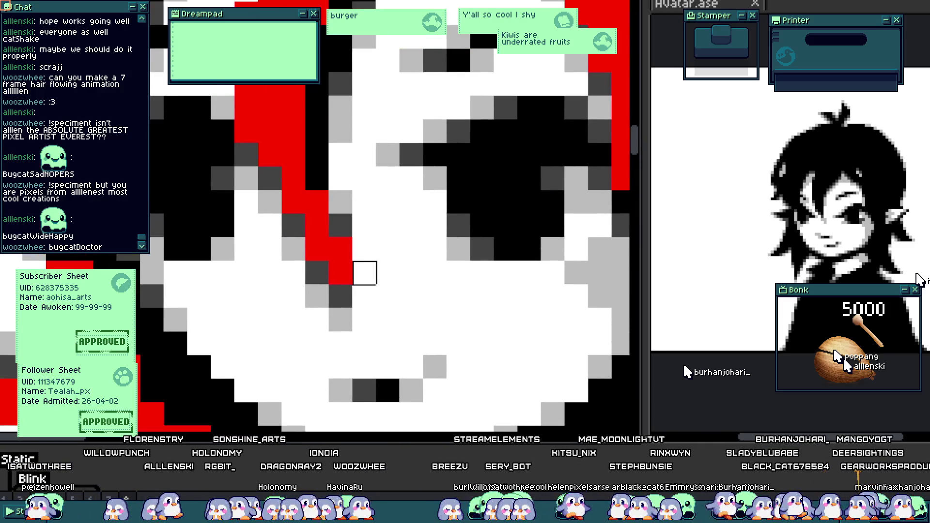
left_click_drag(341, 226, 341, 274)
scroll(265, 179, "down", 2)
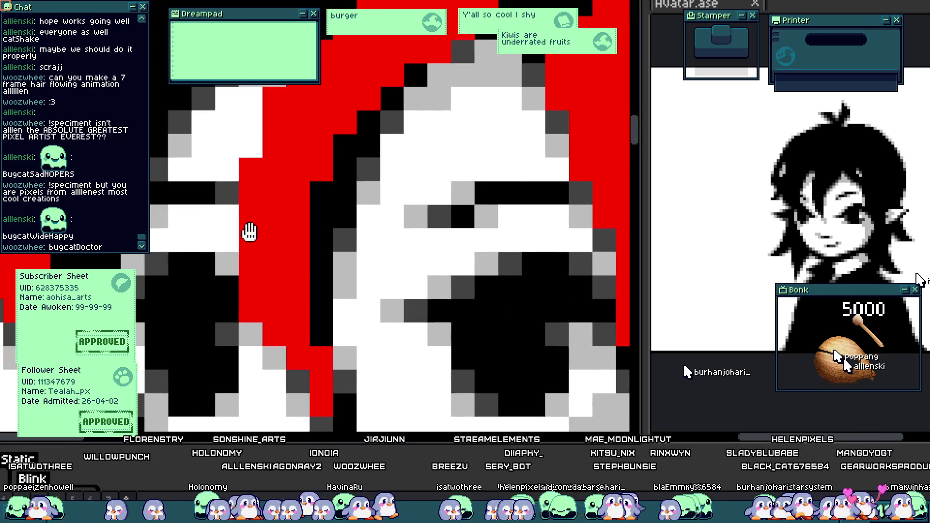
scroll(296, 274, "up", 2)
left_click(273, 259)
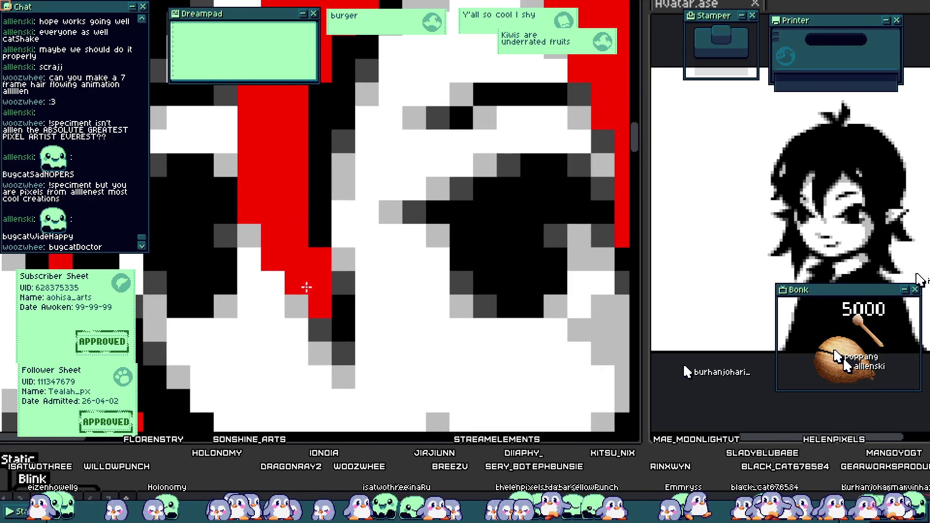
scroll(321, 258, "down", 2)
scroll(257, 93, "up", 2)
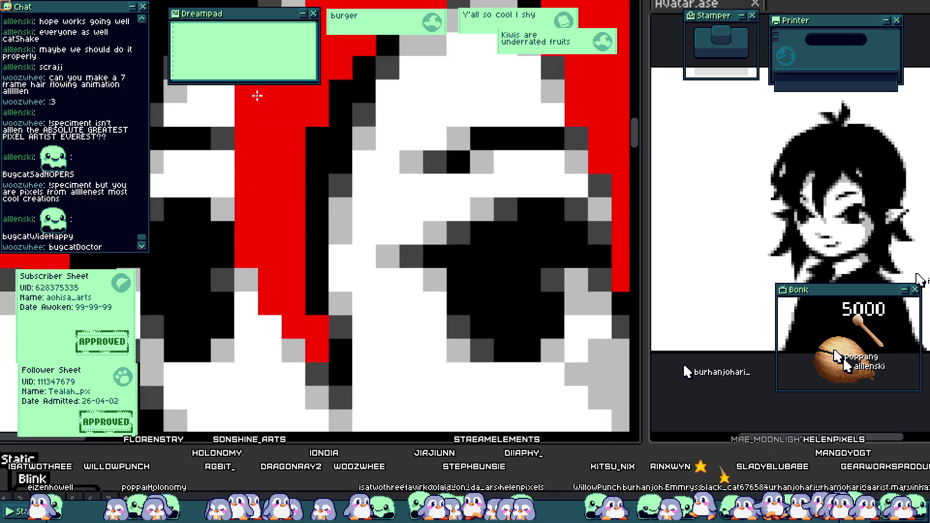
scroll(287, 206, "down", 2)
scroll(287, 206, "up", 2)
scroll(331, 223, "down", 2)
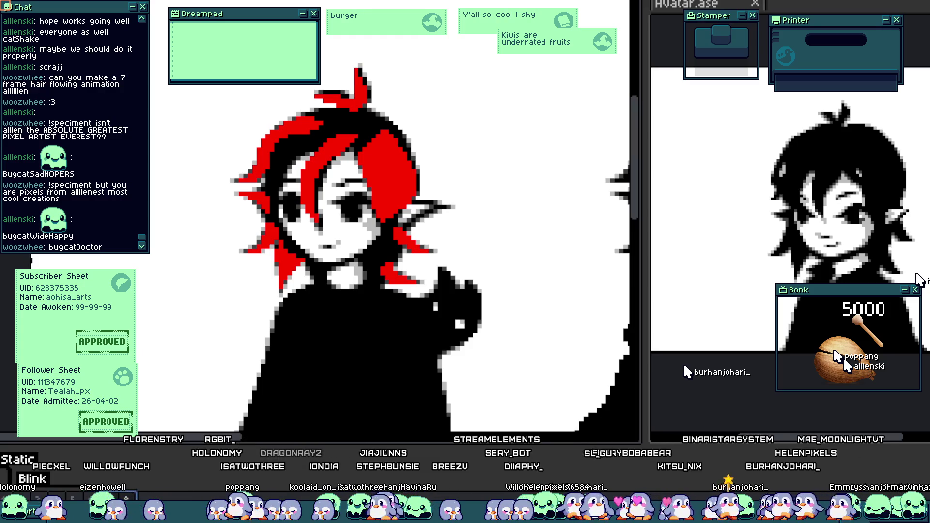
- Blacken the lower strand's outline, paint red along its left edge, and erase a stray red pixel
scroll(341, 237, "up", 5)
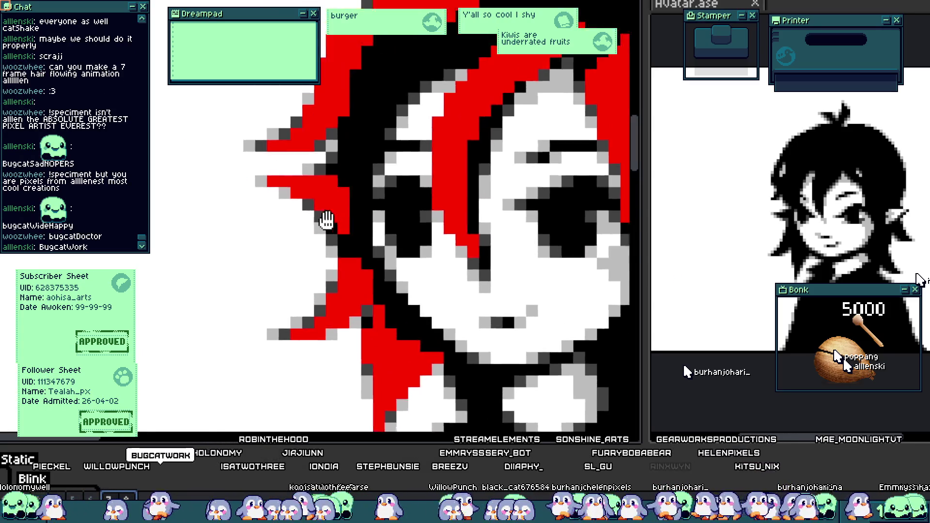
scroll(341, 237, "down", 3)
scroll(274, 235, "up", 3)
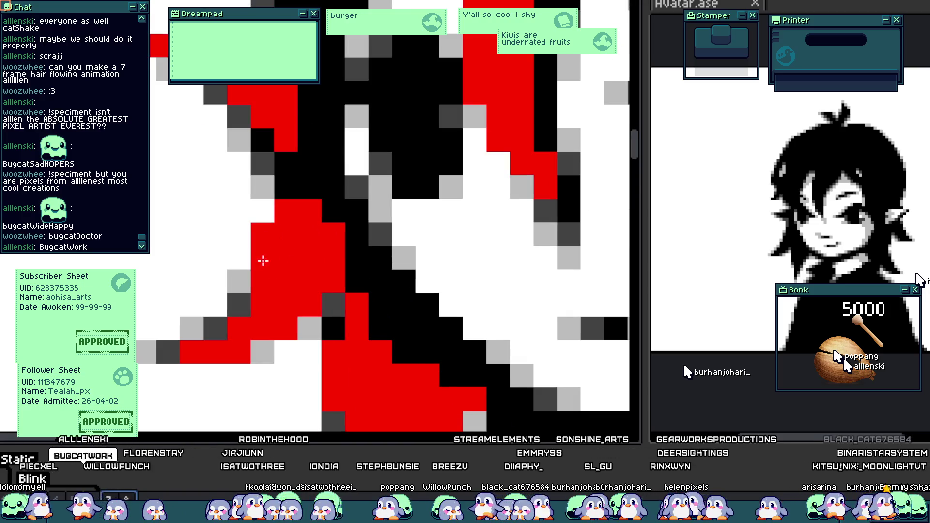
left_click(309, 306)
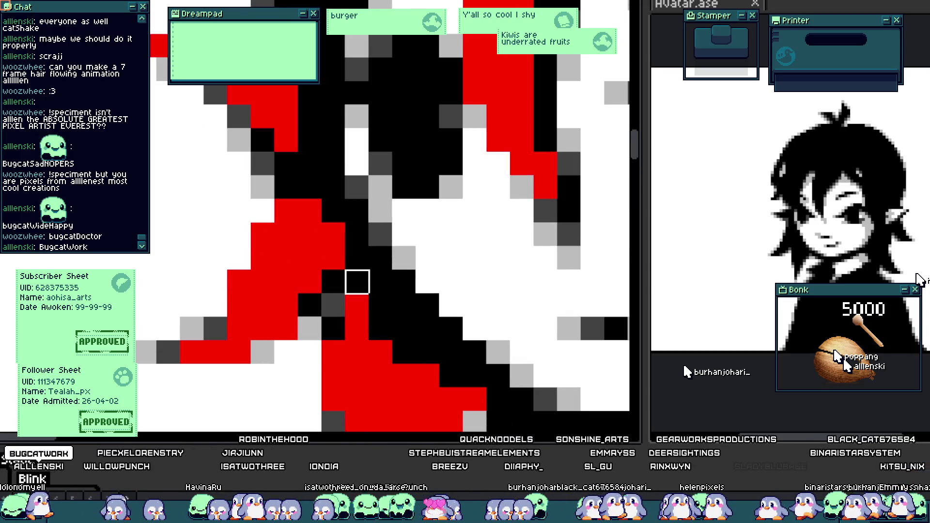
left_click(286, 329)
scroll(263, 187, "up", 3)
mouse_move(237, 160)
left_mouse_down()
mouse_move(191, 170)
mouse_move(285, 232)
mouse_move(333, 279)
left_mouse_up()
right_click(167, 160)
left_click(268, 168)
scroll(268, 168, "down", 5)
scroll(270, 172, "up", 4)
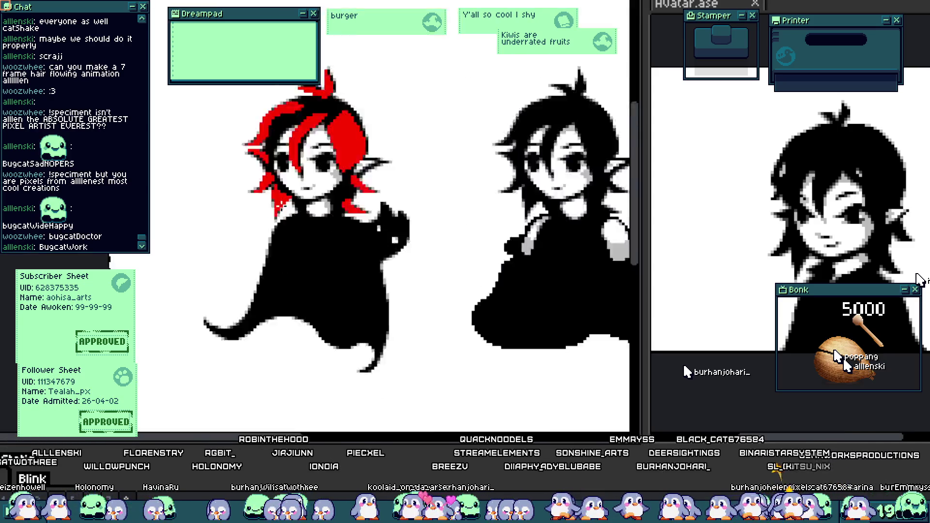
scroll(276, 219, "up", 3)
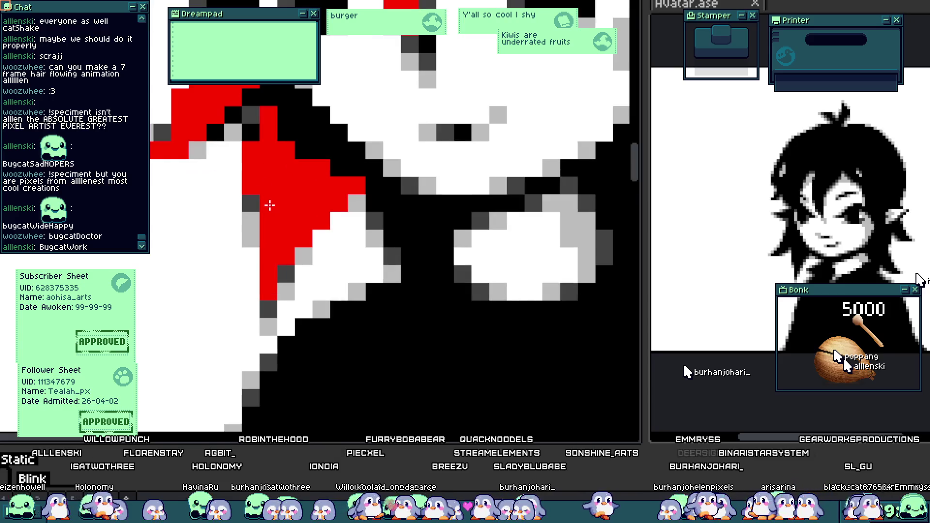
scroll(317, 228, "down", 1)
scroll(316, 227, "up", 1)
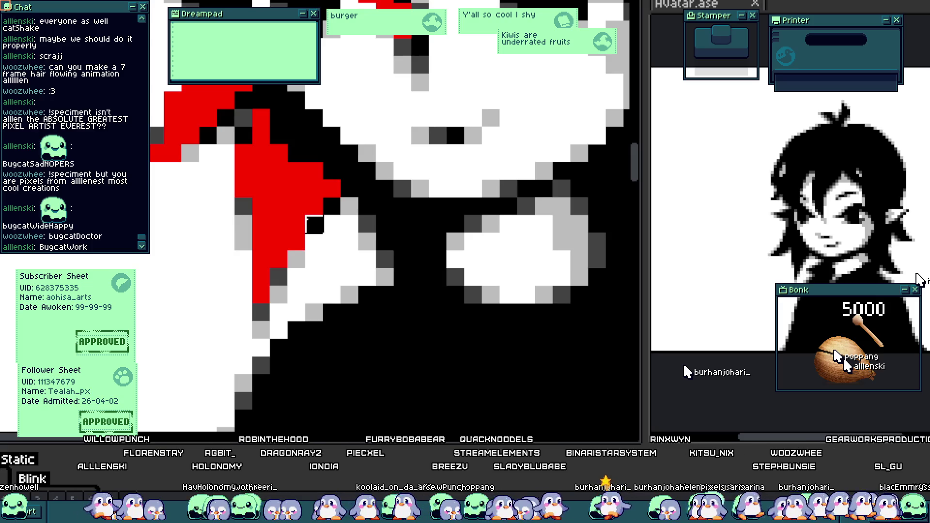
- On the strand beside the shoulder, turn two dark grey pixels red and paint black over some red pixels
mouse_move(243, 222)
left_mouse_down()
mouse_move(280, 245)
mouse_move(274, 262)
left_mouse_up()
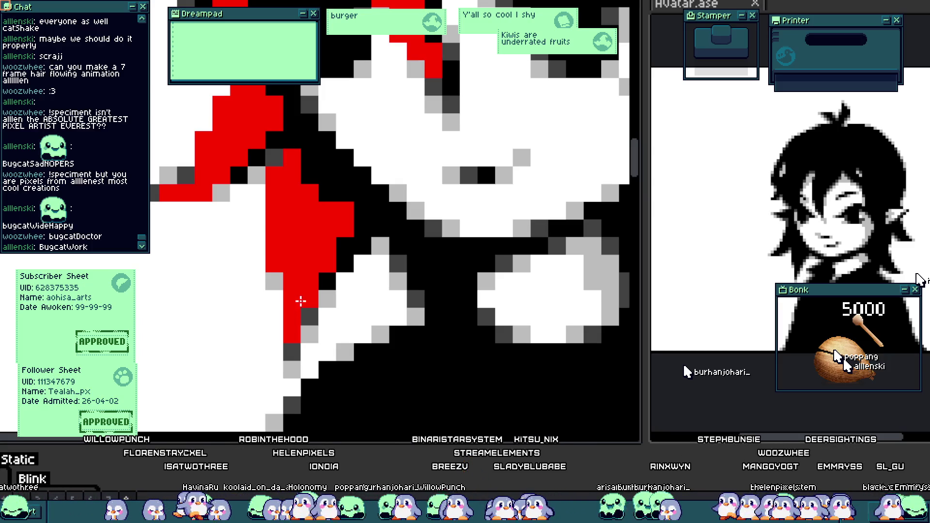
left_click_drag(347, 288, 384, 248)
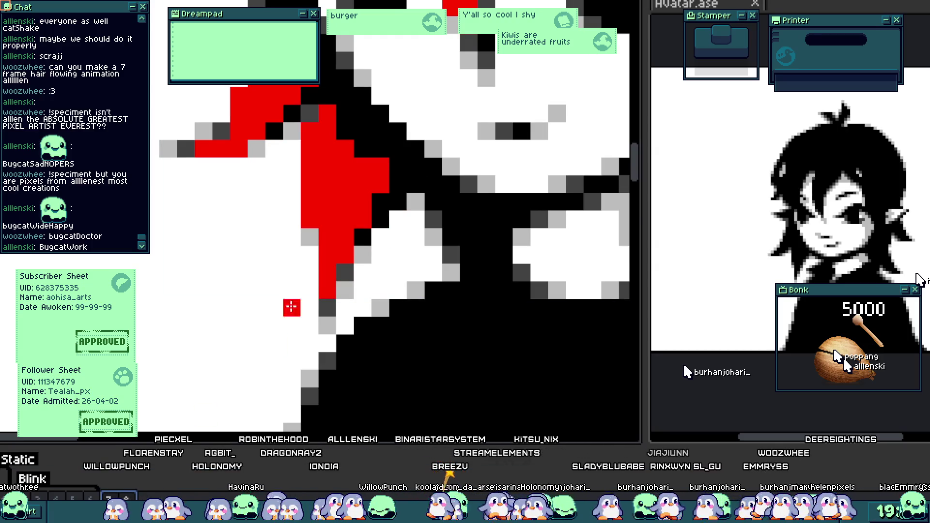
scroll(291, 307, "down", 3)
scroll(426, 264, "up", 2)
scroll(452, 240, "up", 1)
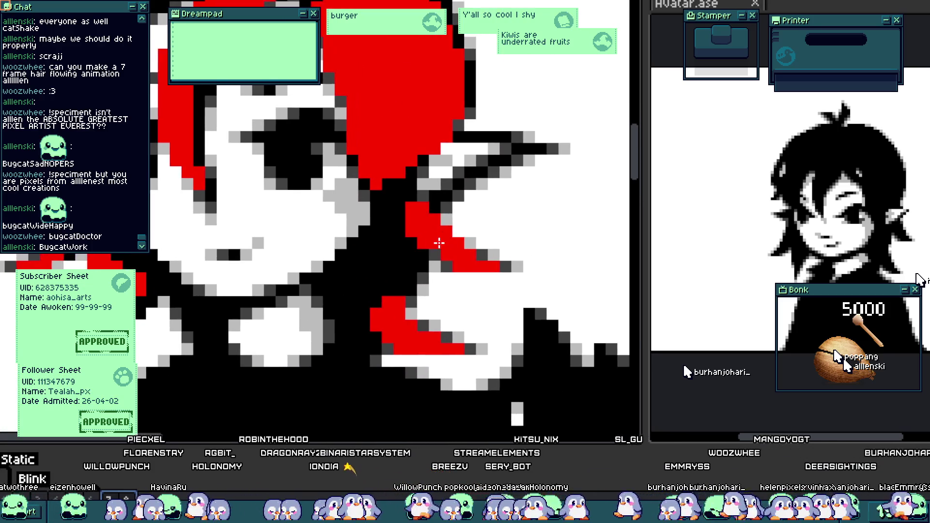
scroll(451, 240, "up", 1)
left_click_drag(426, 263, 442, 272)
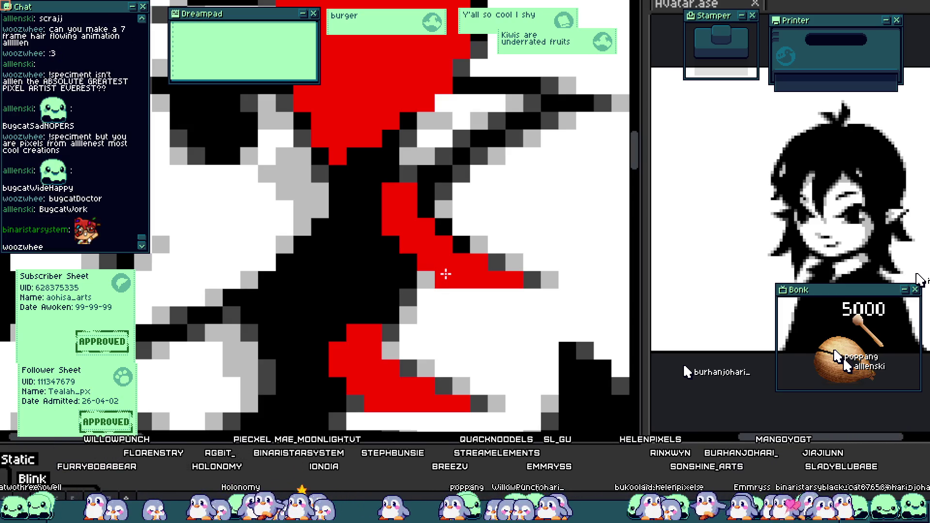
scroll(446, 274, "down", 3)
scroll(368, 277, "up", 3)
left_click_drag(352, 279, 406, 297)
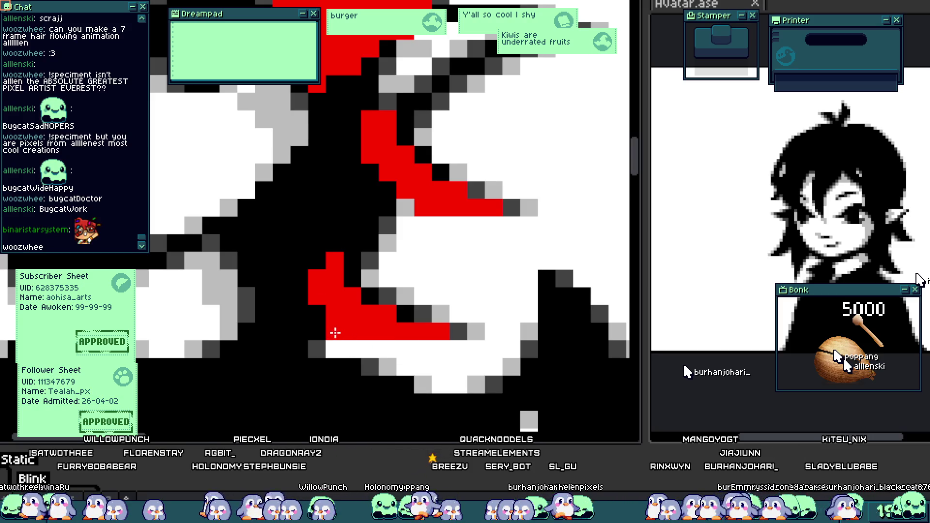
scroll(335, 332, "down", 5)
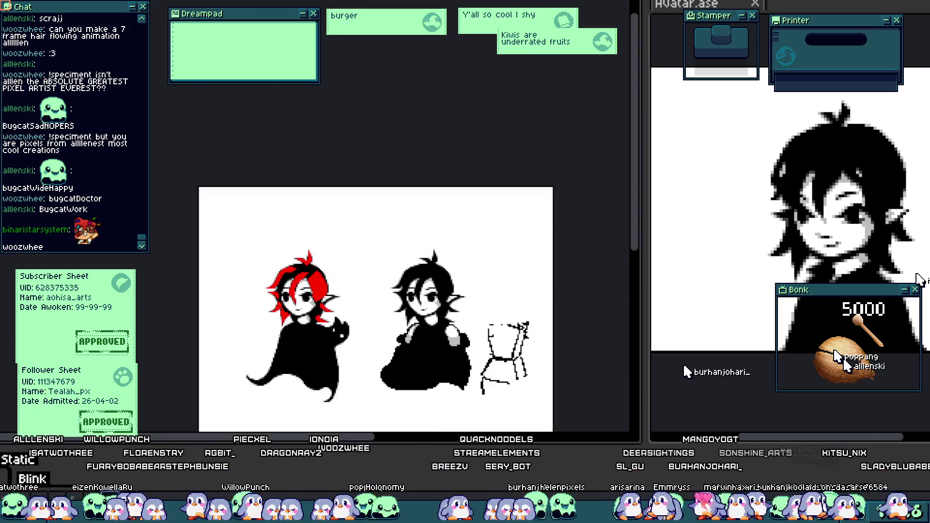
- Extend the red hair along its lower and left edges, then paint black over part of the streak
scroll(317, 303, "up", 5)
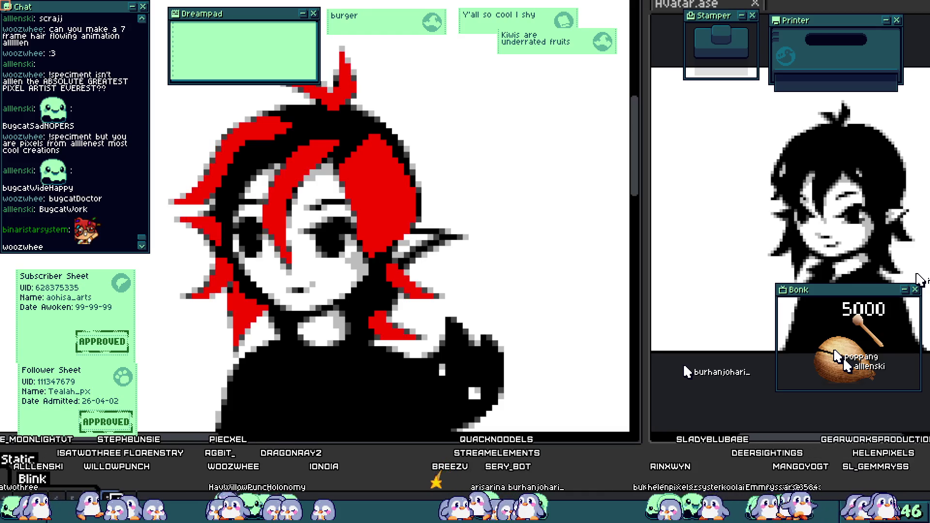
scroll(369, 227, "up", 2)
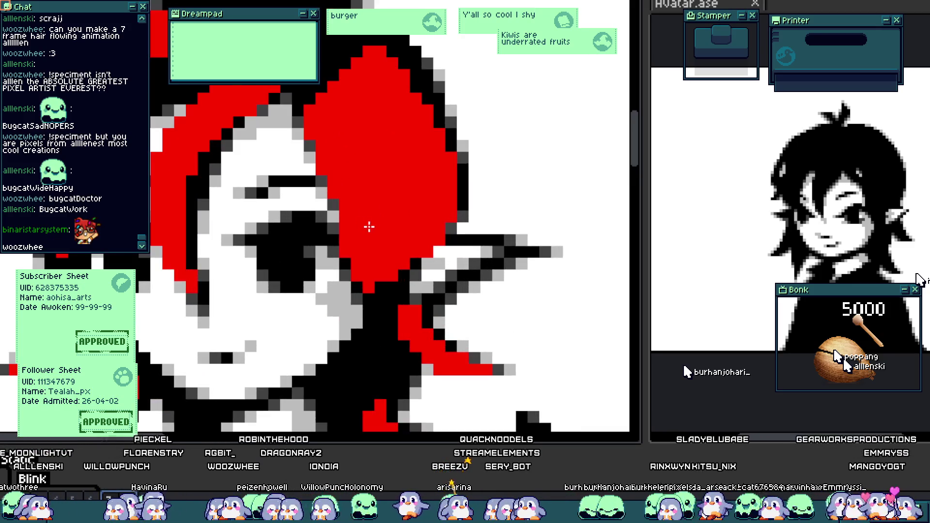
scroll(306, 126, "up", 1)
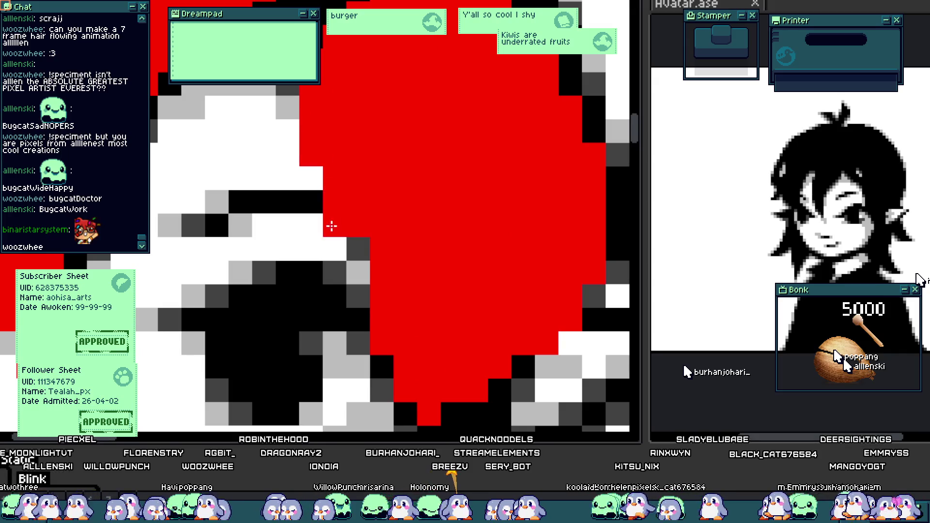
scroll(384, 258, "down", 2)
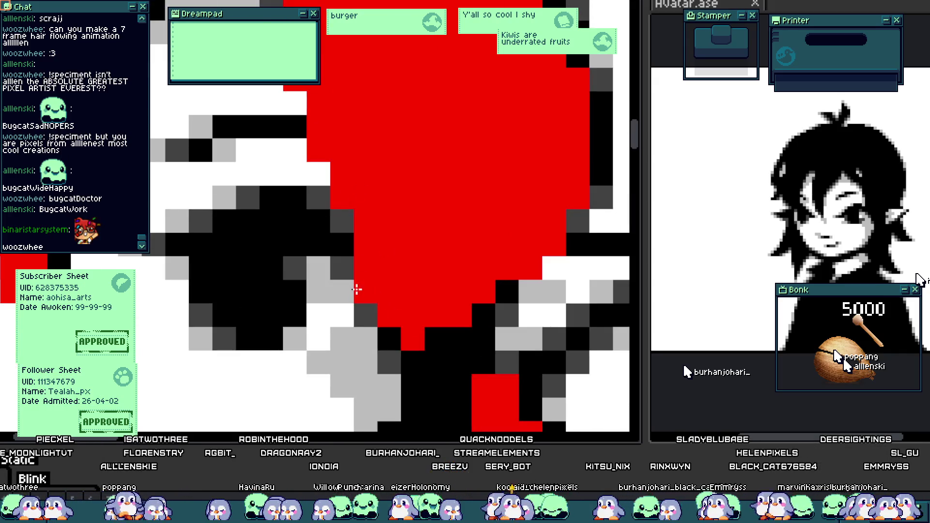
left_click_drag(397, 346, 431, 340)
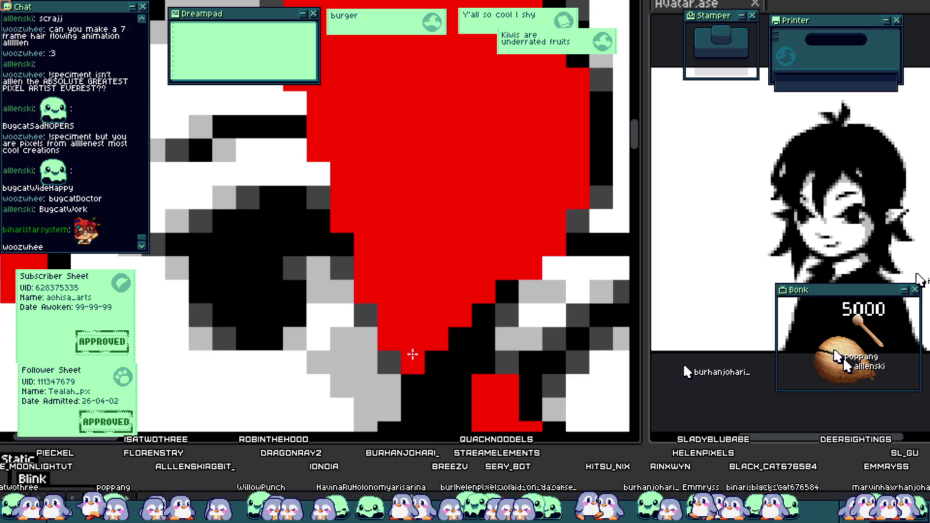
scroll(413, 355, "down", 5)
scroll(421, 270, "up", 4)
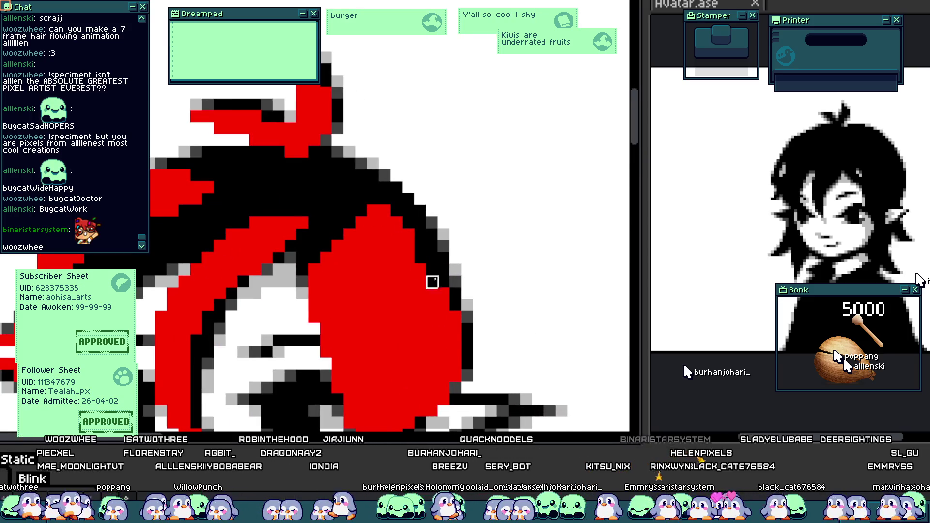
scroll(432, 259, "down", 3)
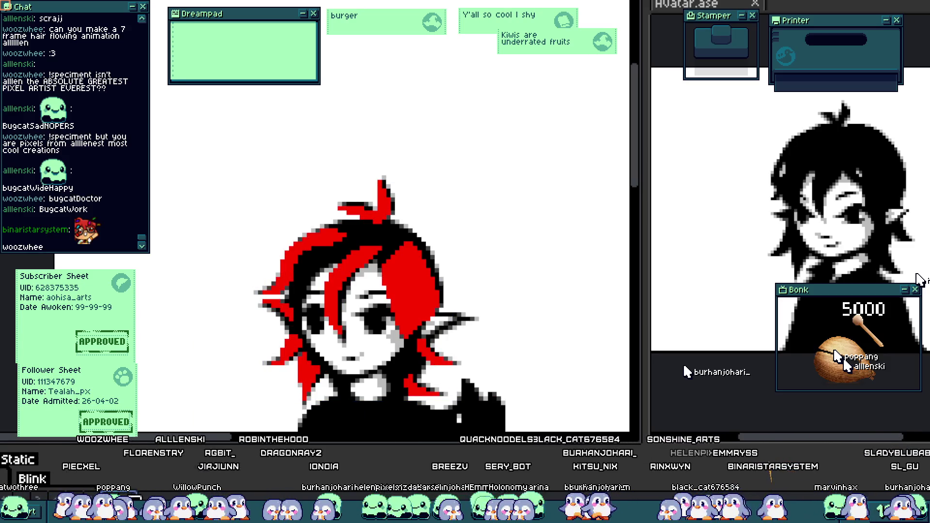
scroll(332, 324, "up", 4)
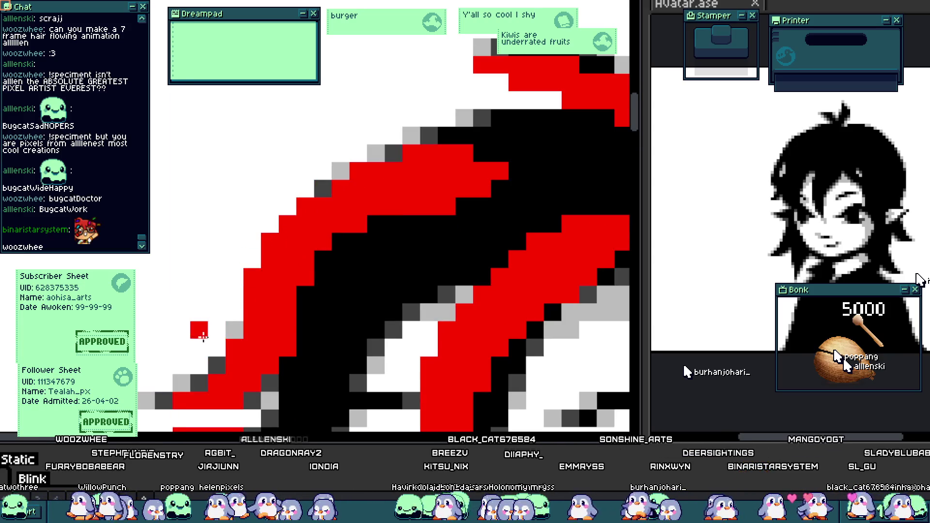
left_click_drag(189, 362, 218, 358)
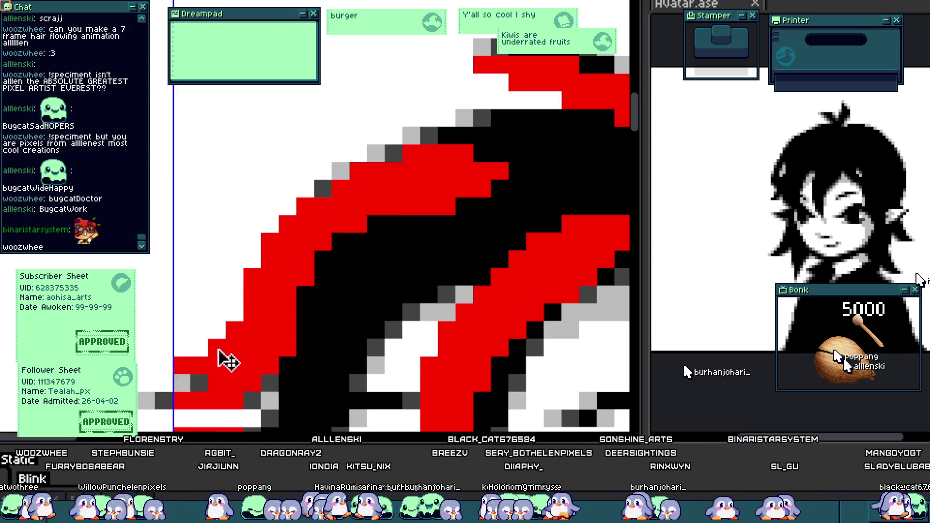
left_click_drag(237, 291, 338, 219)
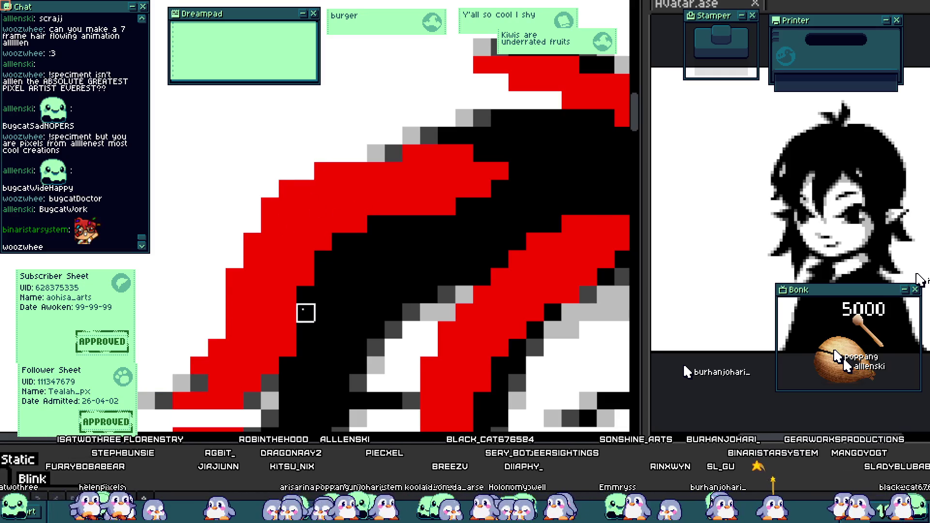
mouse_move(193, 383)
left_mouse_down()
mouse_move(260, 374)
mouse_move(310, 286)
mouse_move(384, 214)
mouse_move(421, 215)
mouse_move(385, 180)
left_mouse_up()
scroll(363, 156, "down", 4)
scroll(349, 162, "up", 5)
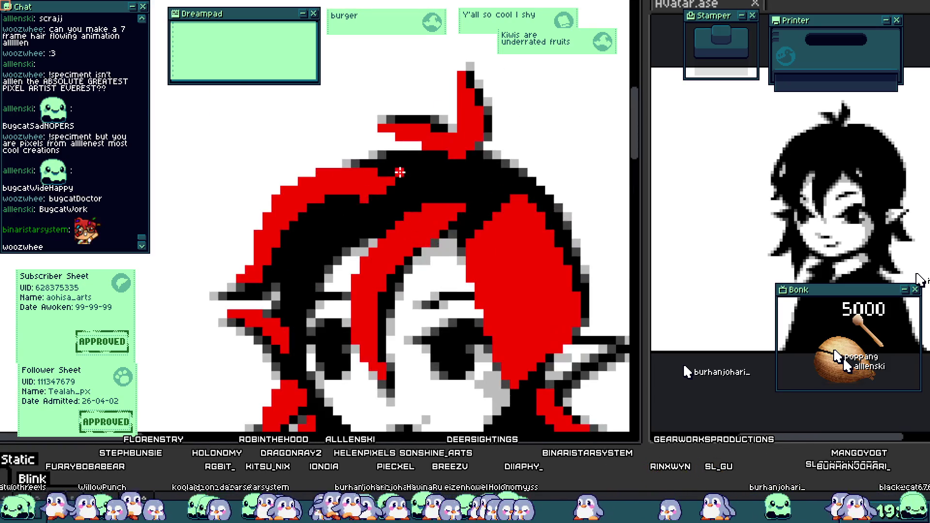
- Repaint the top tuft in red, reshape it with white, grey and black, and redraw its upright strand
left_click(265, 196)
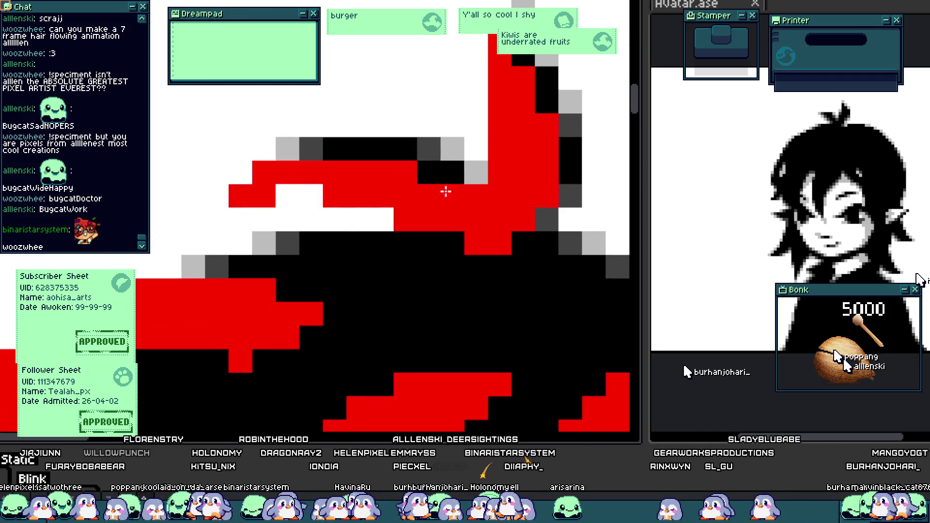
mouse_move(288, 196)
left_mouse_down()
mouse_move(313, 196)
mouse_move(291, 196)
mouse_move(334, 173)
mouse_move(407, 173)
left_mouse_up()
left_click(329, 220)
left_click_drag(359, 220, 451, 243)
key("period")
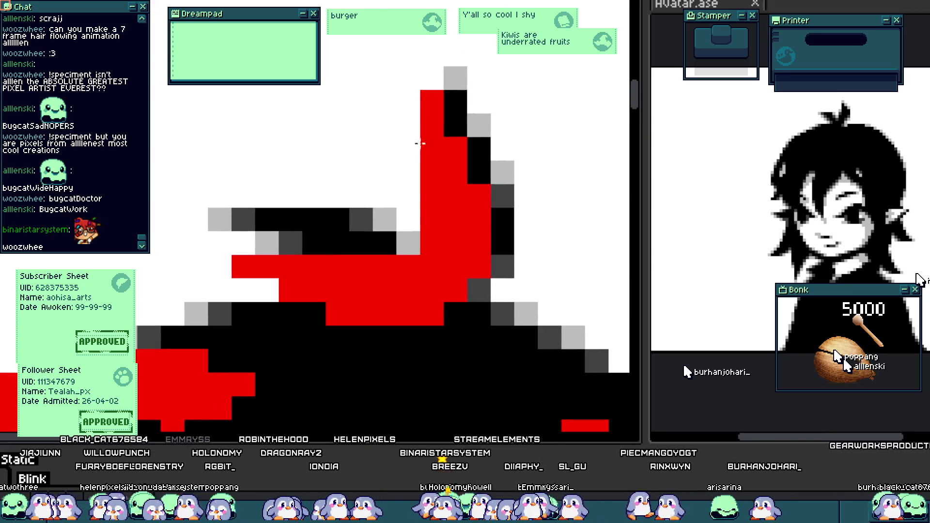
mouse_move(433, 204)
left_mouse_down()
mouse_move(409, 160)
mouse_move(409, 104)
left_mouse_up()
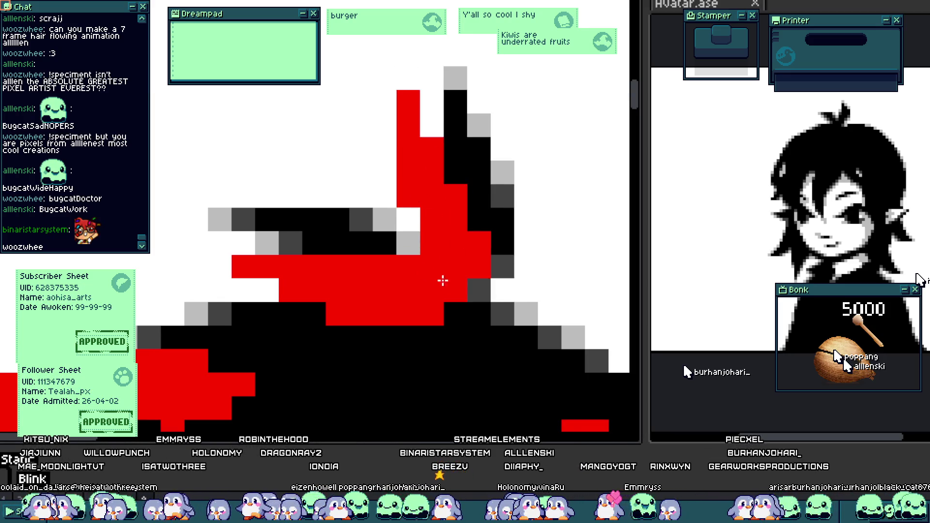
scroll(443, 281, "down", 3)
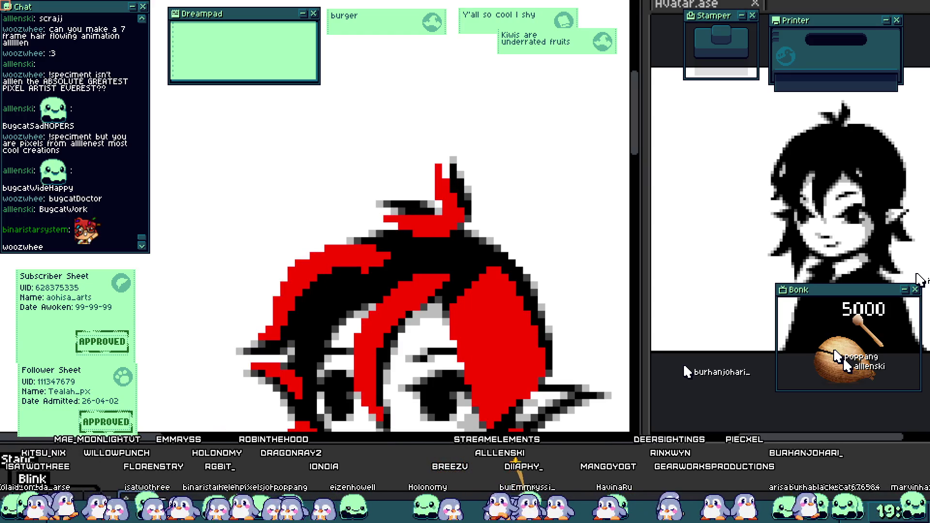
scroll(386, 334, "down", 2)
scroll(318, 251, "up", 4)
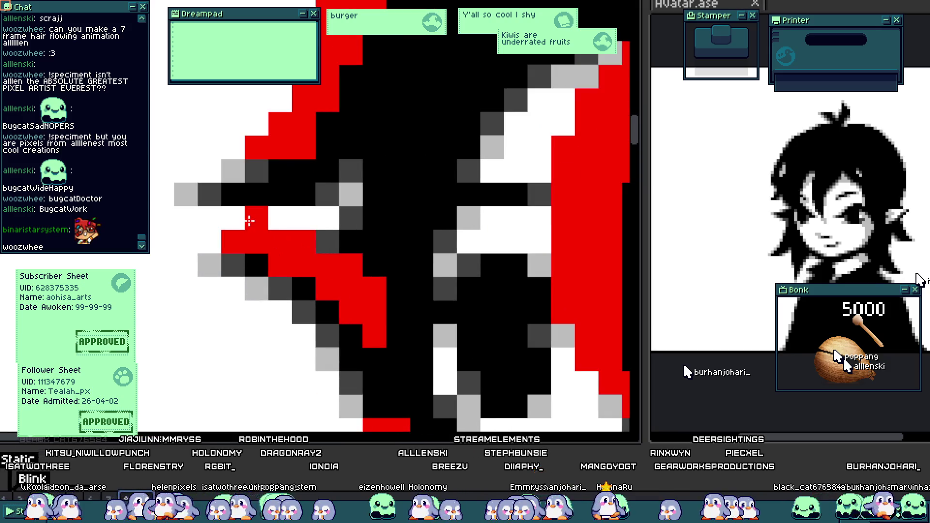
left_click_drag(254, 219, 321, 242)
key("ctrl+z")
key("ctrl+z")
key("ctrl+z")
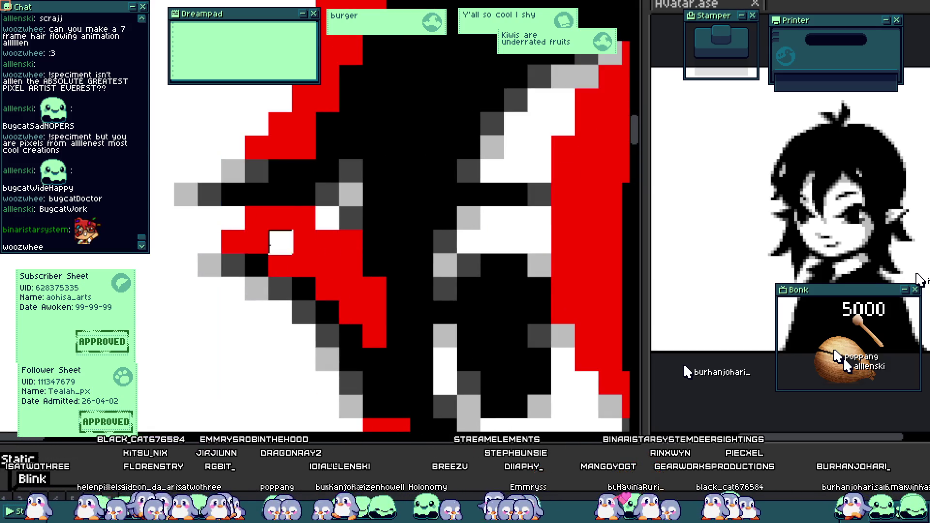